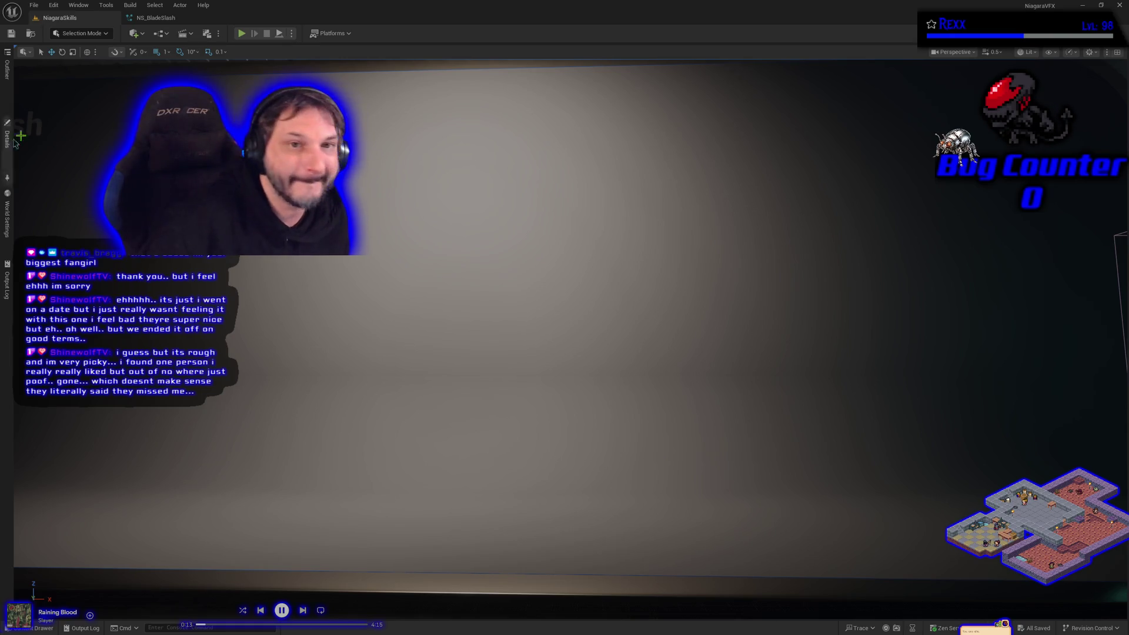
Switch to the NS_BladeSlash system and select the Main_Slash_Black_Variation emitter node.
left_click(156, 17)
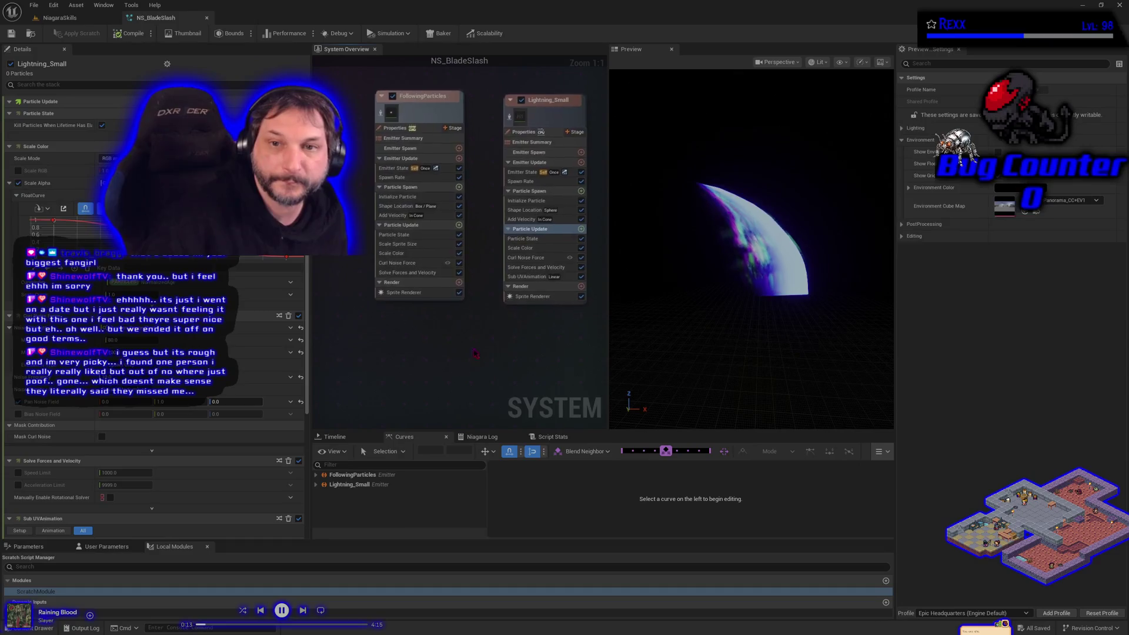
scroll(407, 300, "down", 3)
scroll(407, 300, "up", 2)
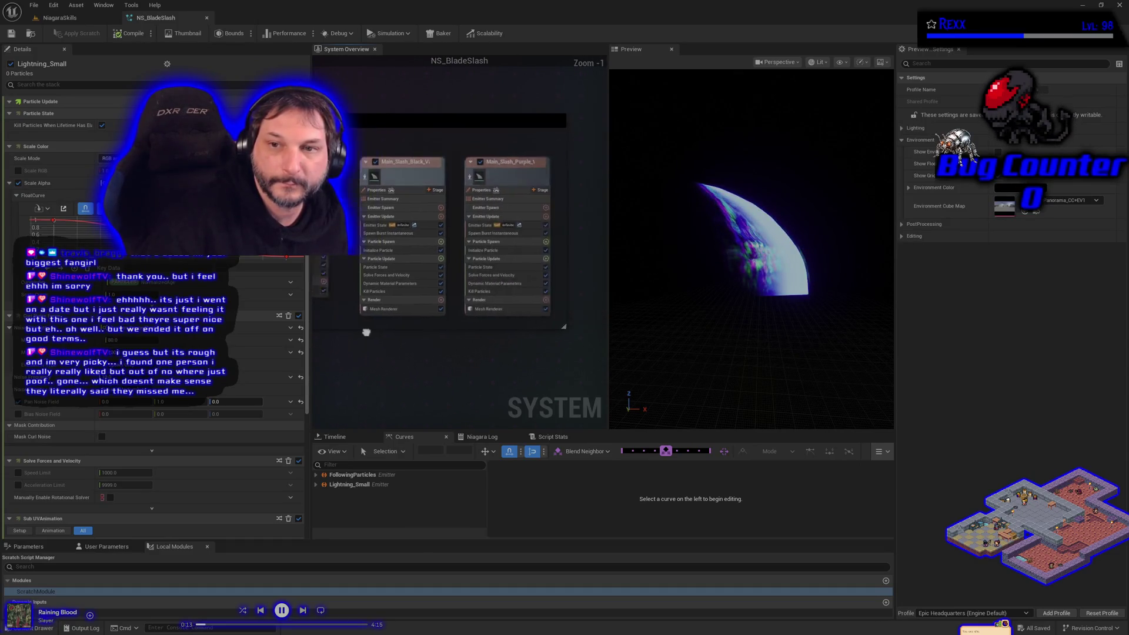
left_click(415, 172)
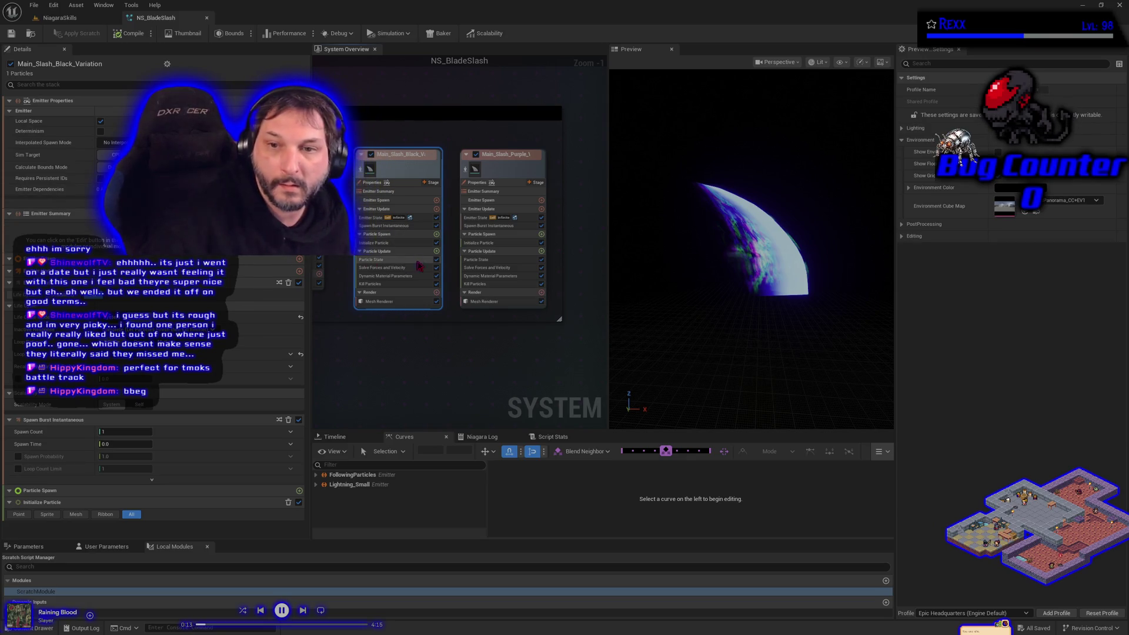
Check the black emitter's particle colour, enable Show Environment in the preview, and save NS_BladeSlash.
left_click(400, 243)
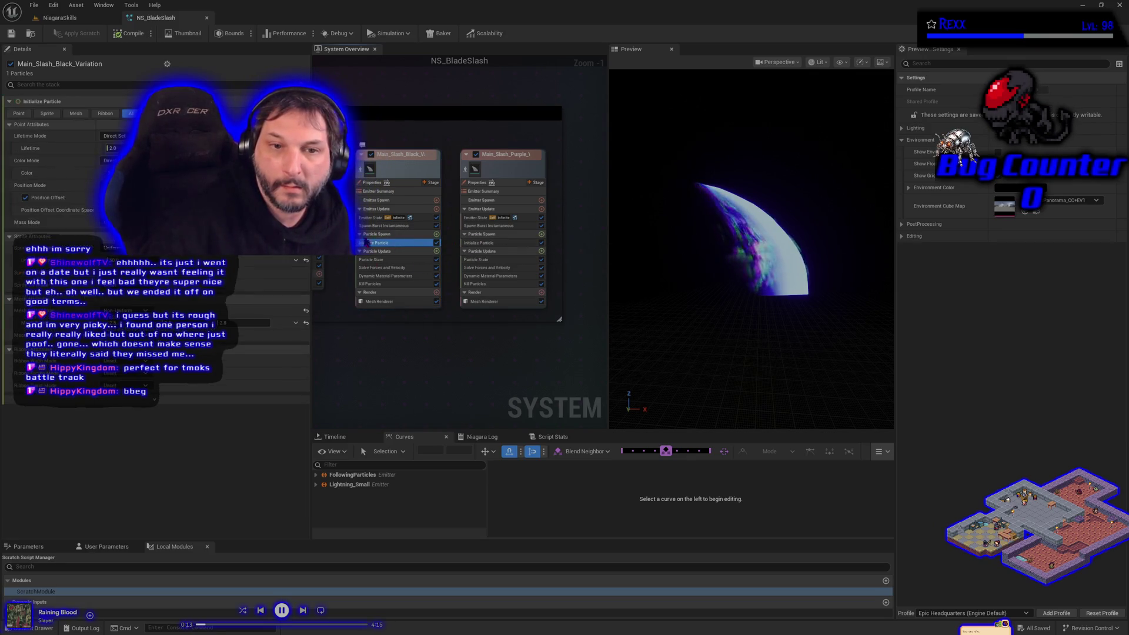
left_click(147, 173)
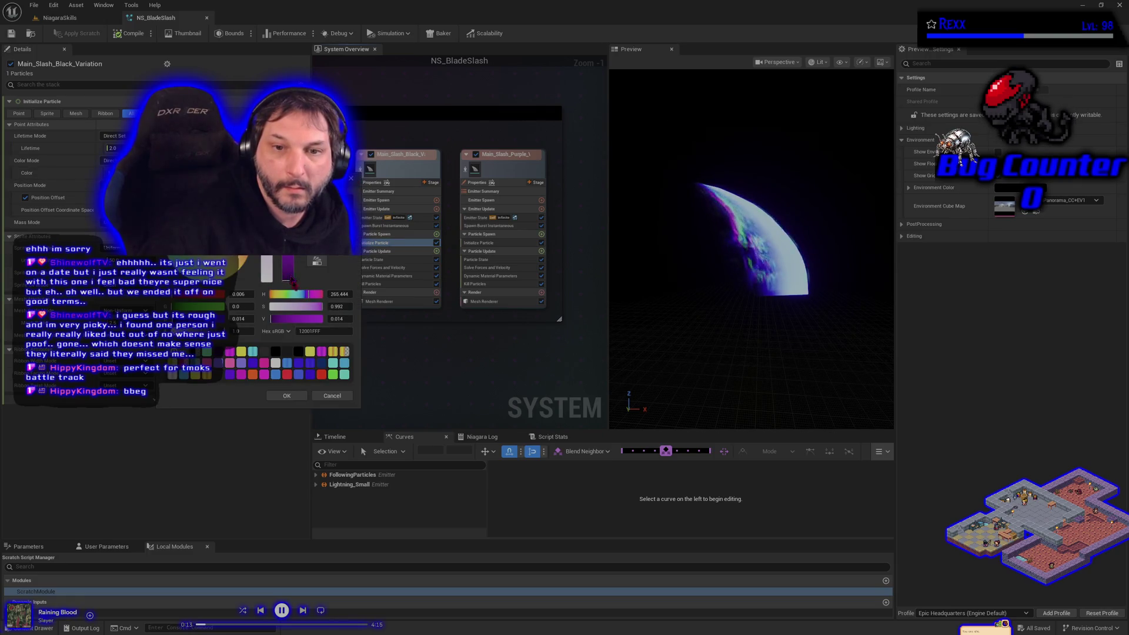
left_click(286, 396)
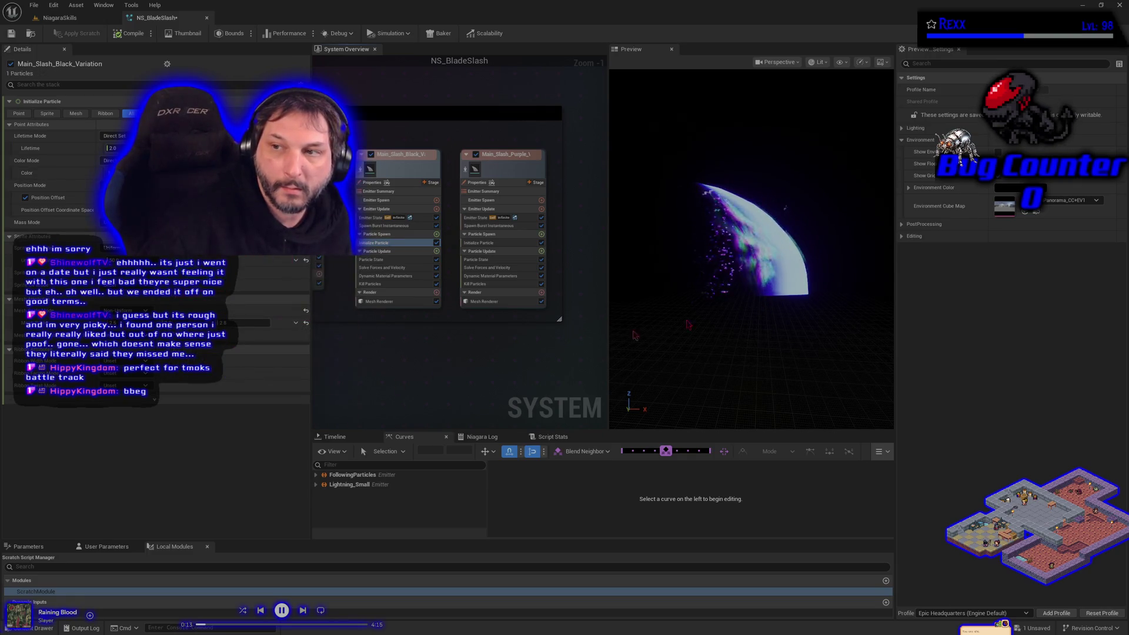
left_click(998, 152)
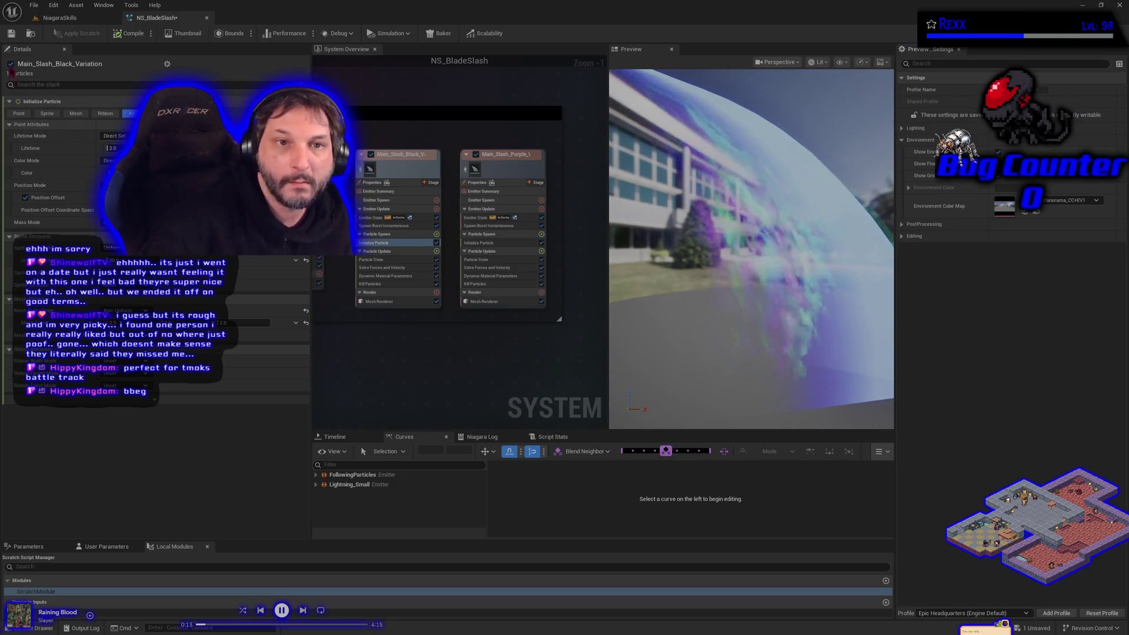
left_click(11, 35)
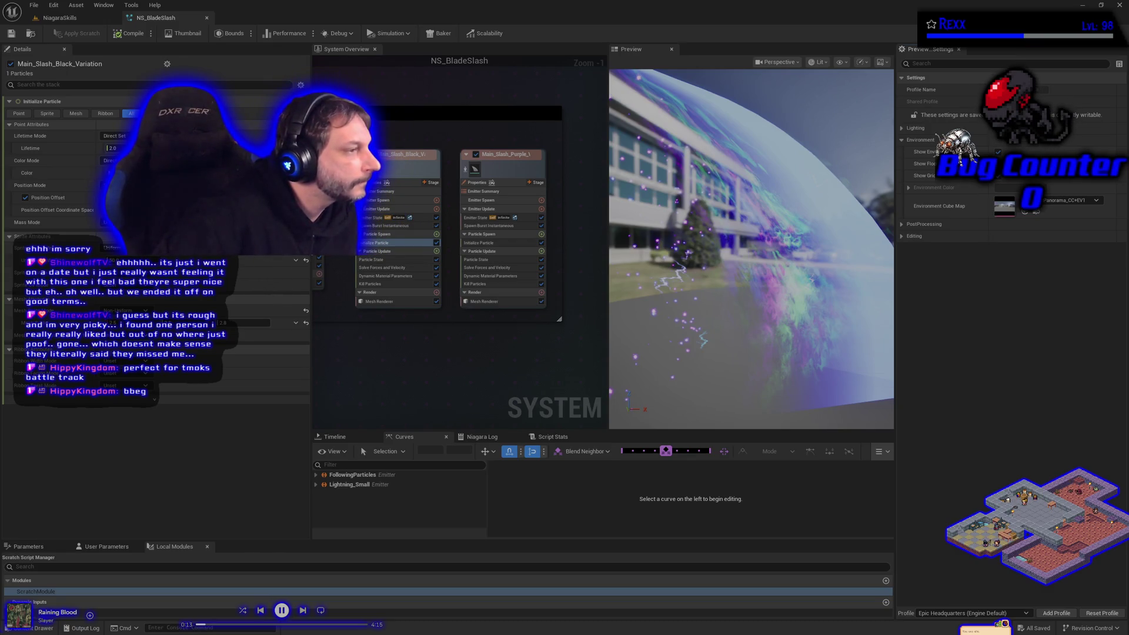
Inspect the emitters' dynamic material and force modules and change the black emitter's Dynamic Parameter value.
left_click(496, 276)
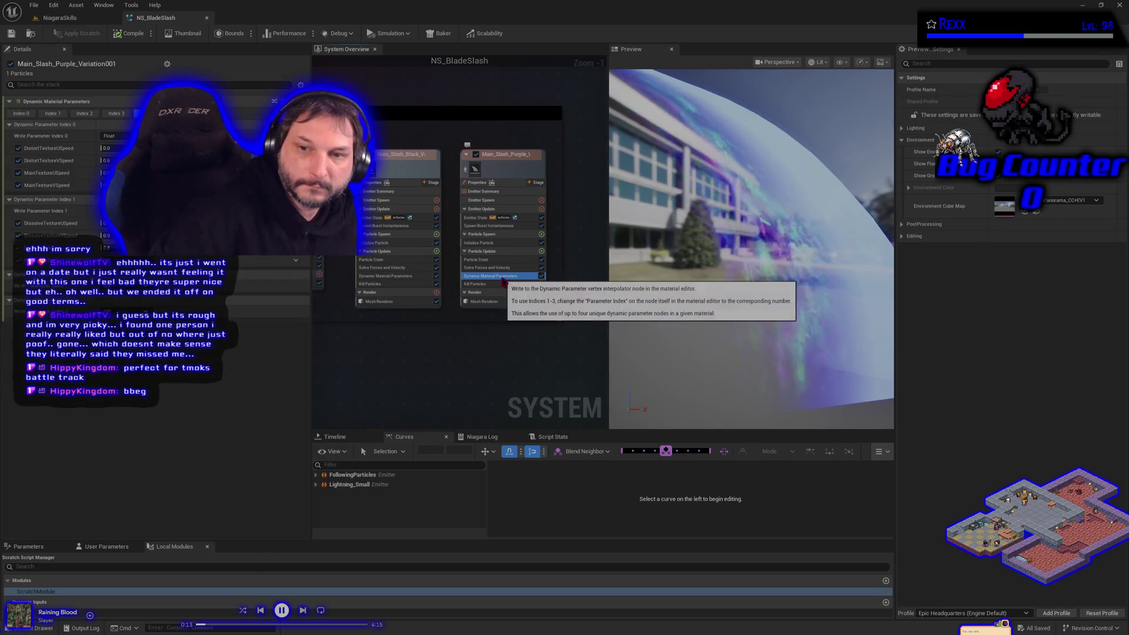
left_click(382, 267)
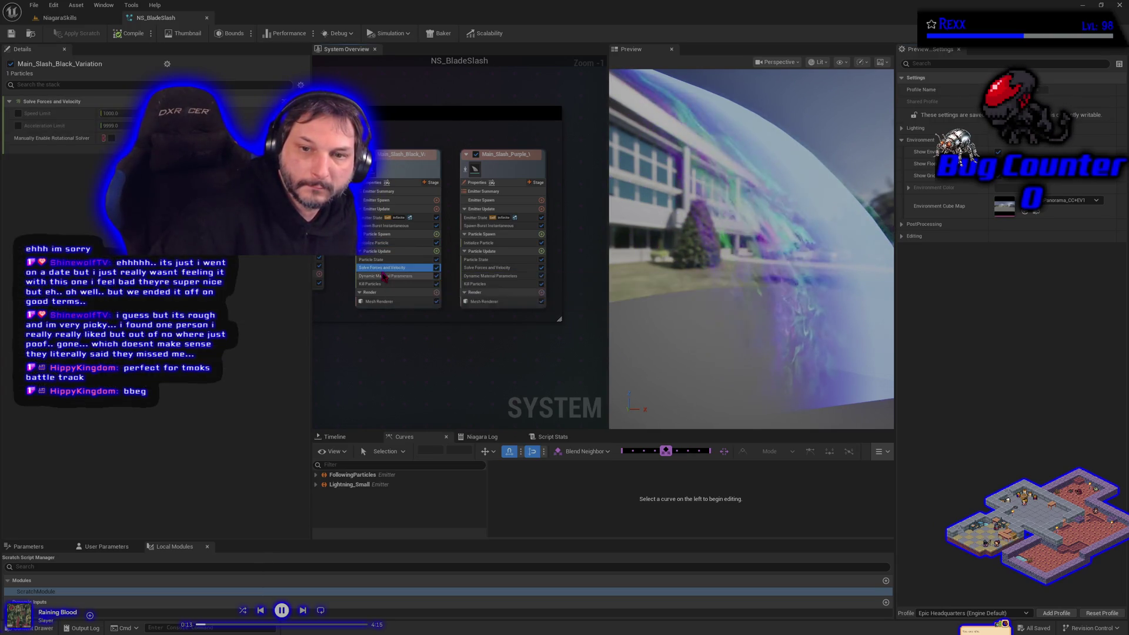
left_click(384, 276)
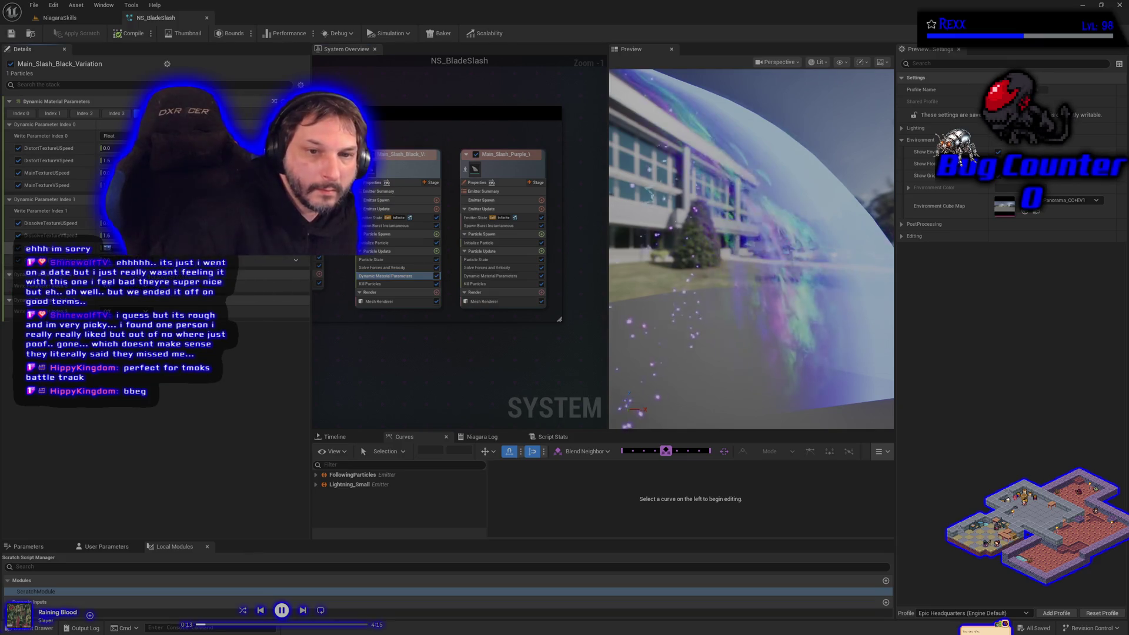
key("Return")
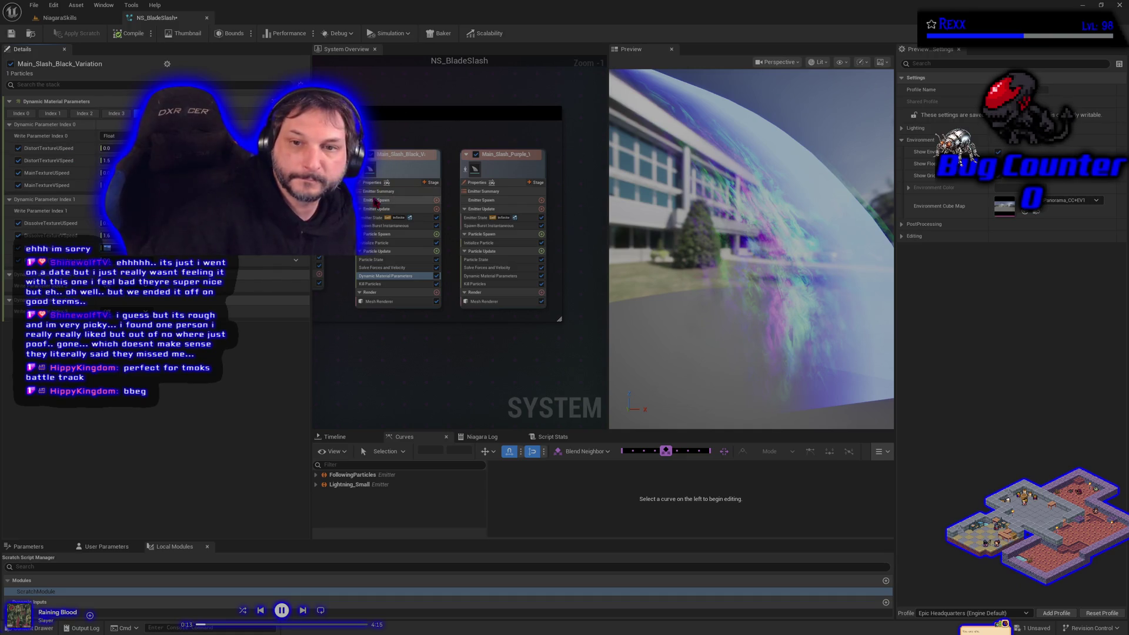
left_click(376, 168)
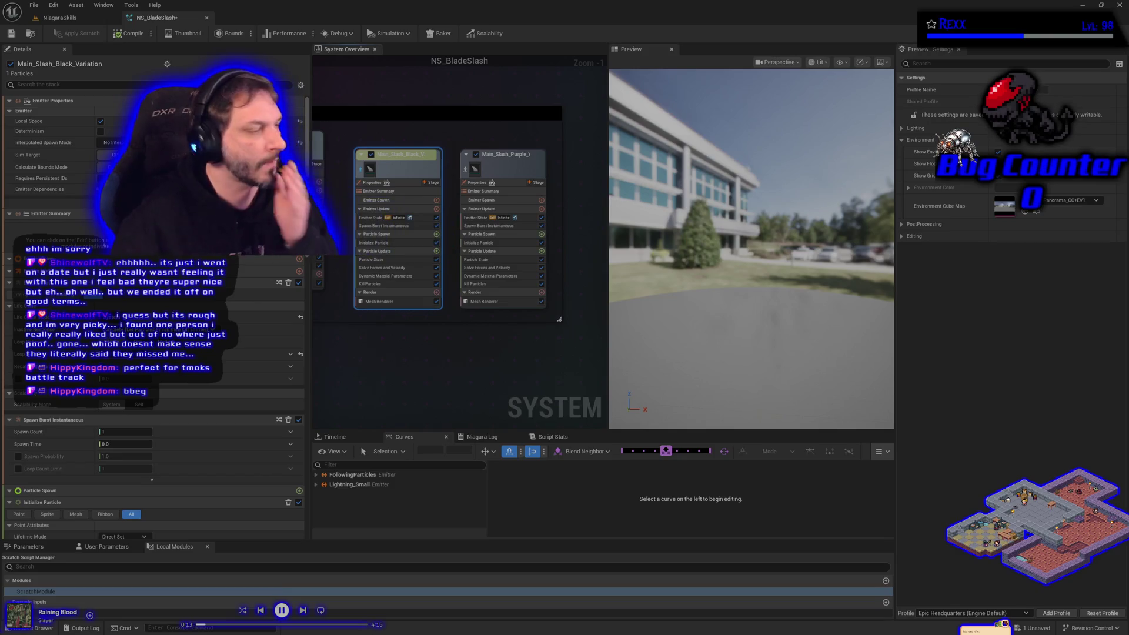
scroll(550, 239, "down", 1)
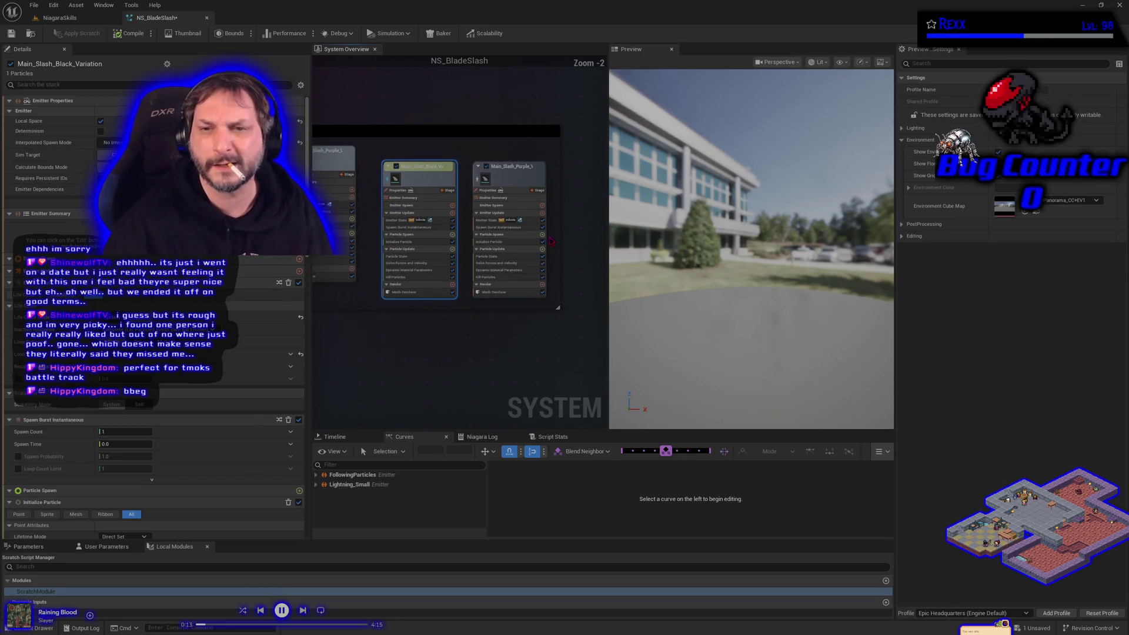
Move the purple emitter aside, duplicate Main_Slash_Black as Main_Slash_Black_Variation001, and isolate the copy.
left_click_drag(459, 256, 577, 256)
left_click_drag(422, 198, 533, 203)
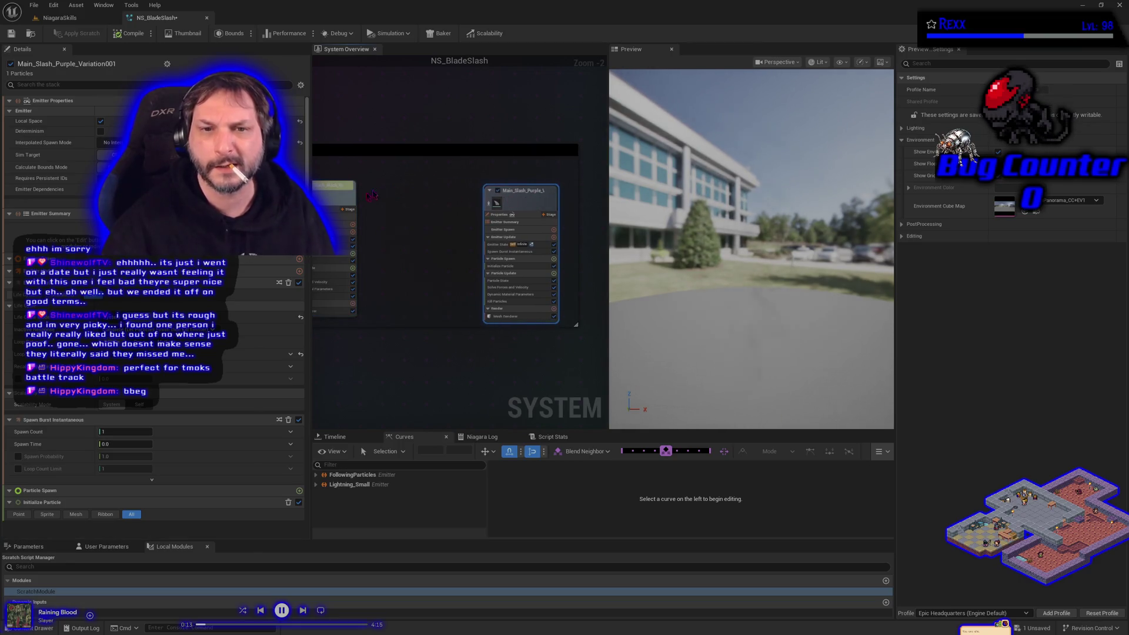
left_click(344, 200)
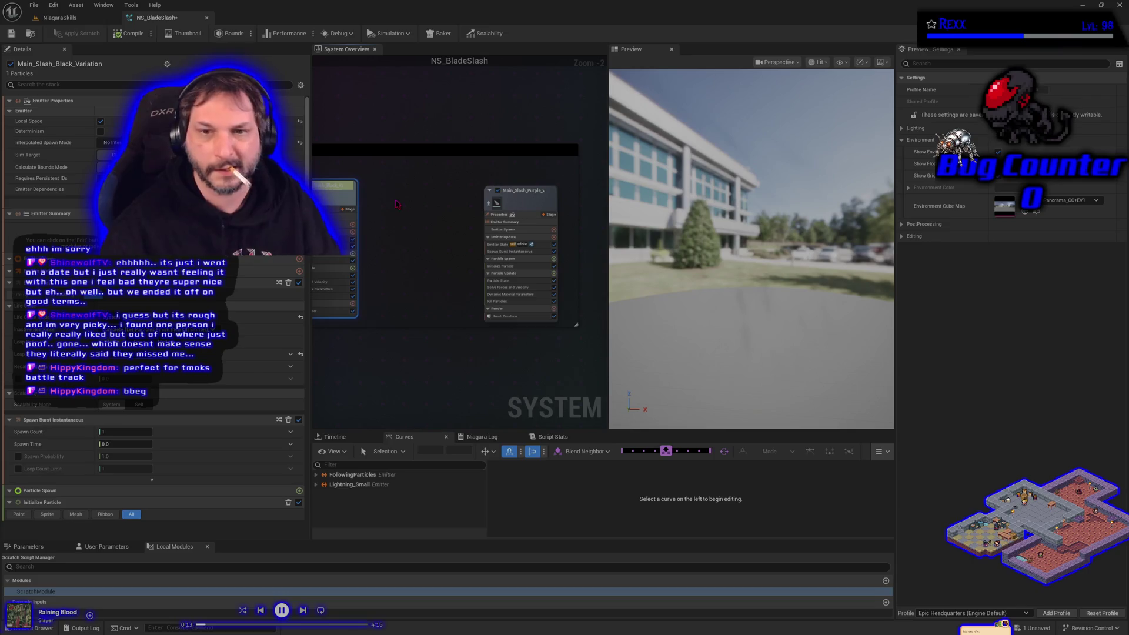
key("ctrl+d")
left_click_drag(433, 209, 428, 199)
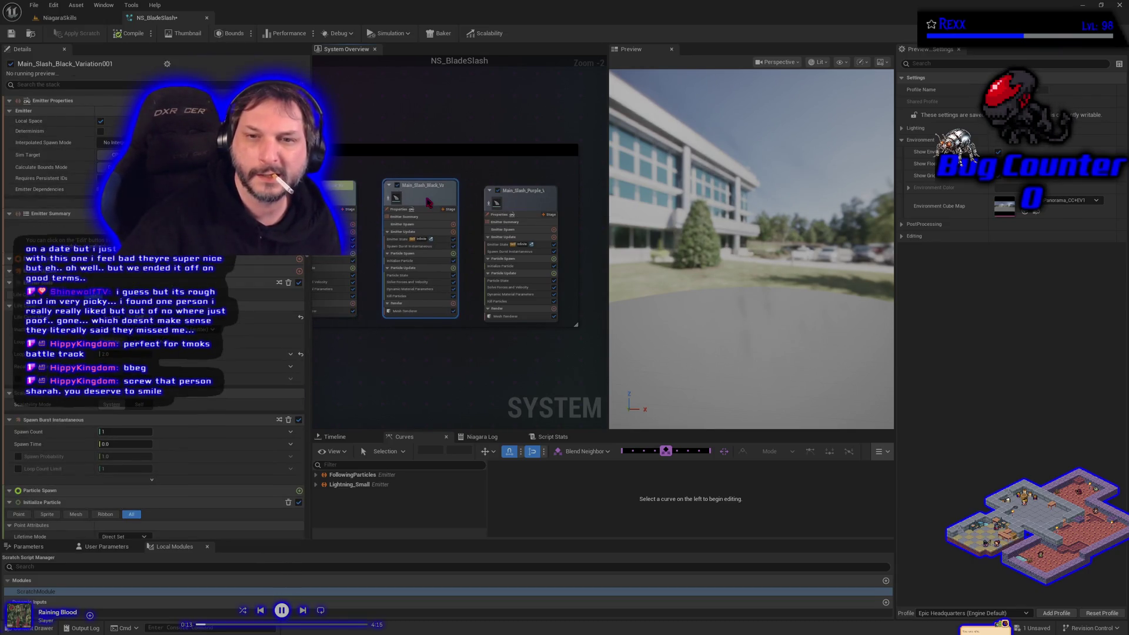
left_click(389, 204)
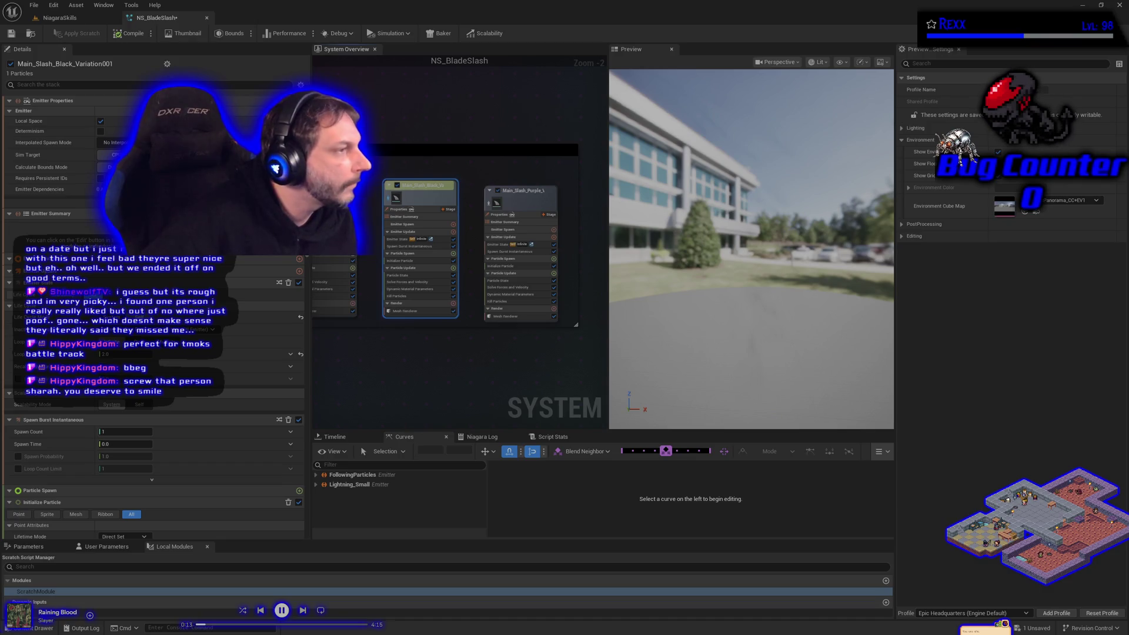
left_click_drag(411, 342, 460, 324)
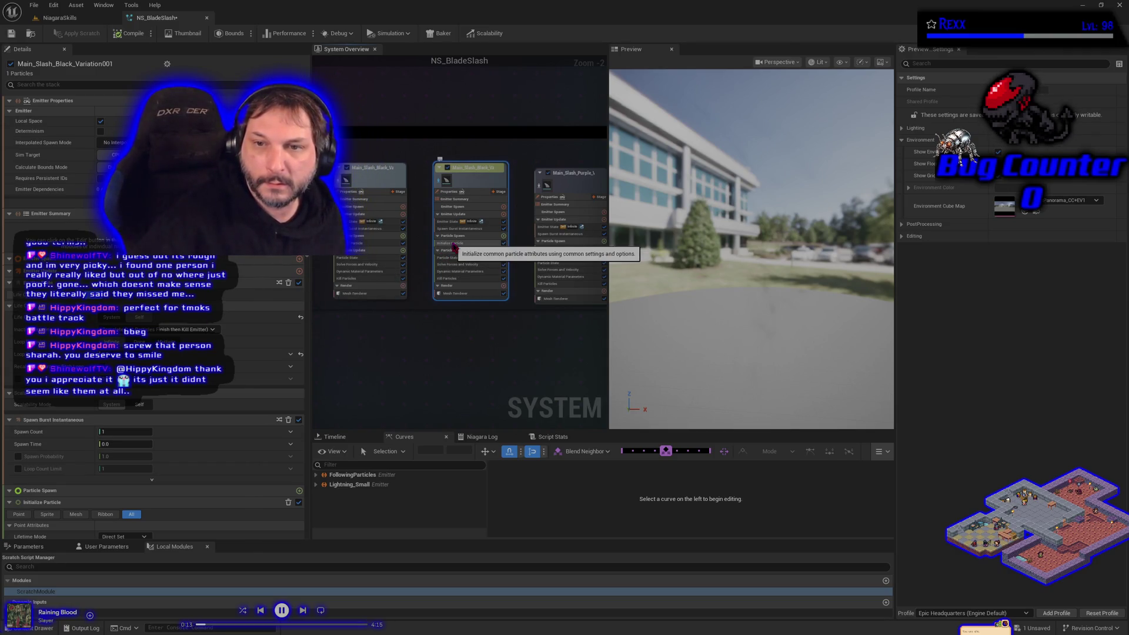
left_click(369, 243)
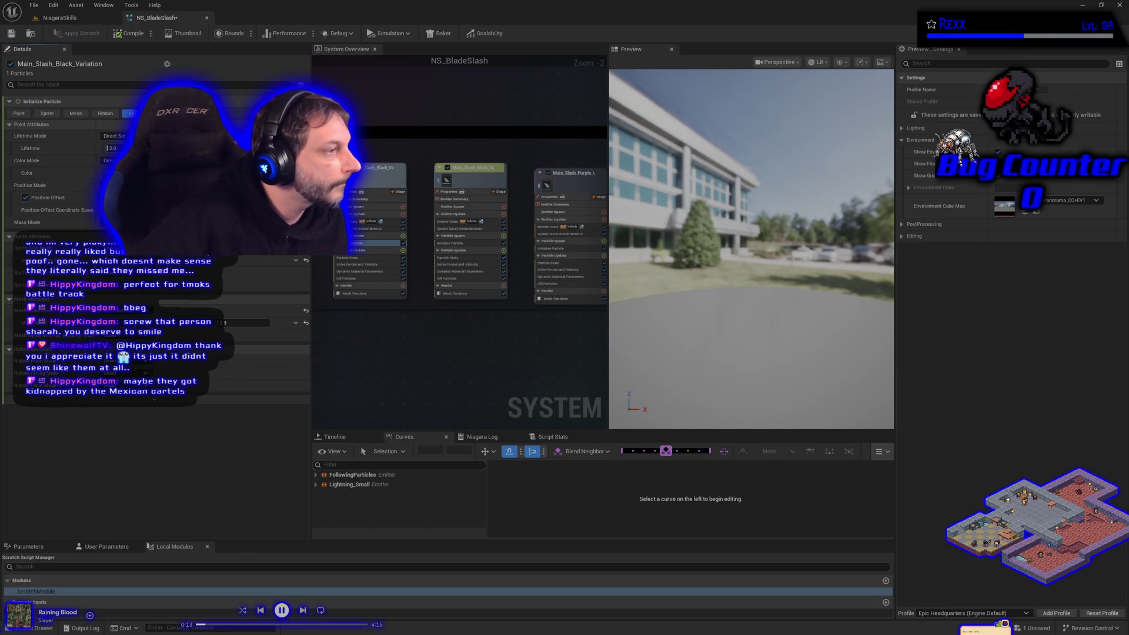
Compare both black emitters' Initialize Particle settings and select the original's 2.8 value.
left_click(465, 244)
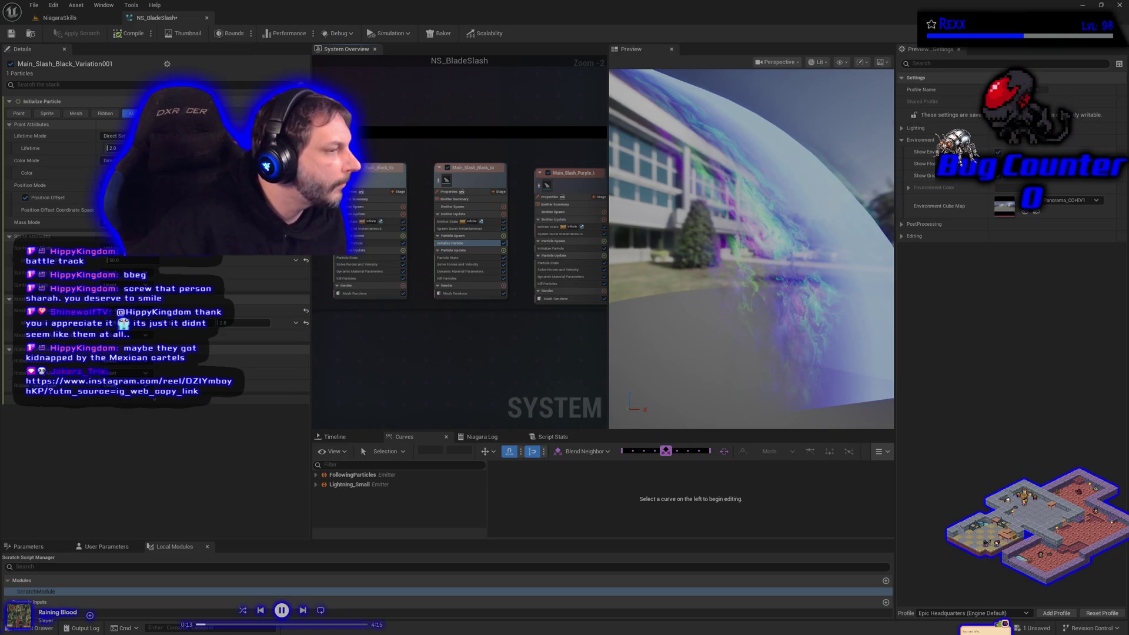
left_click(376, 243)
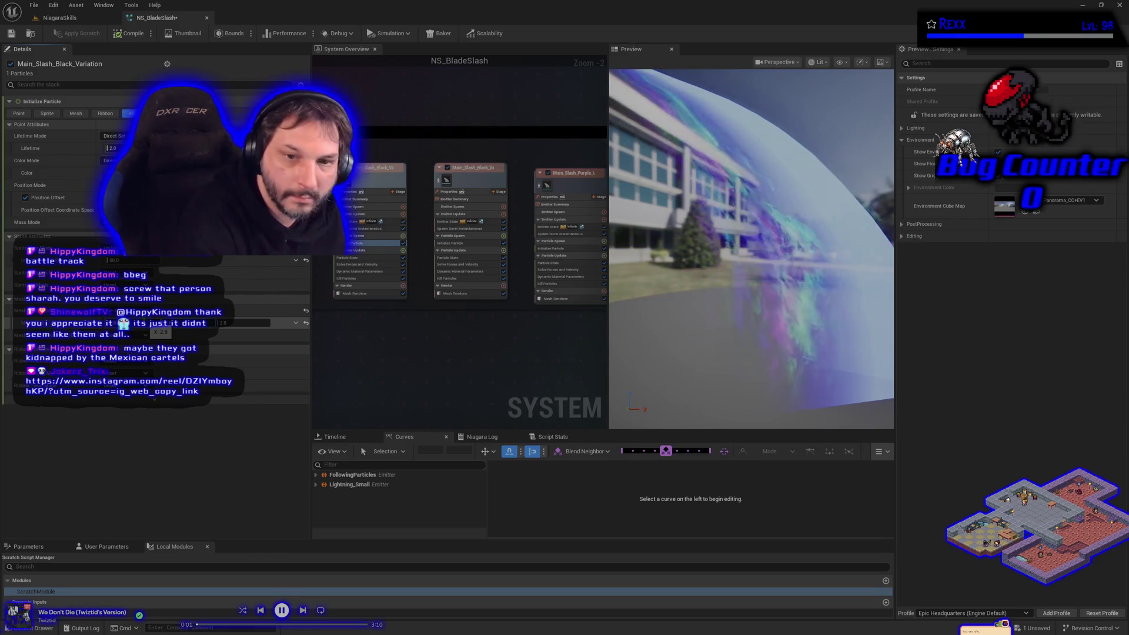
left_click(241, 323)
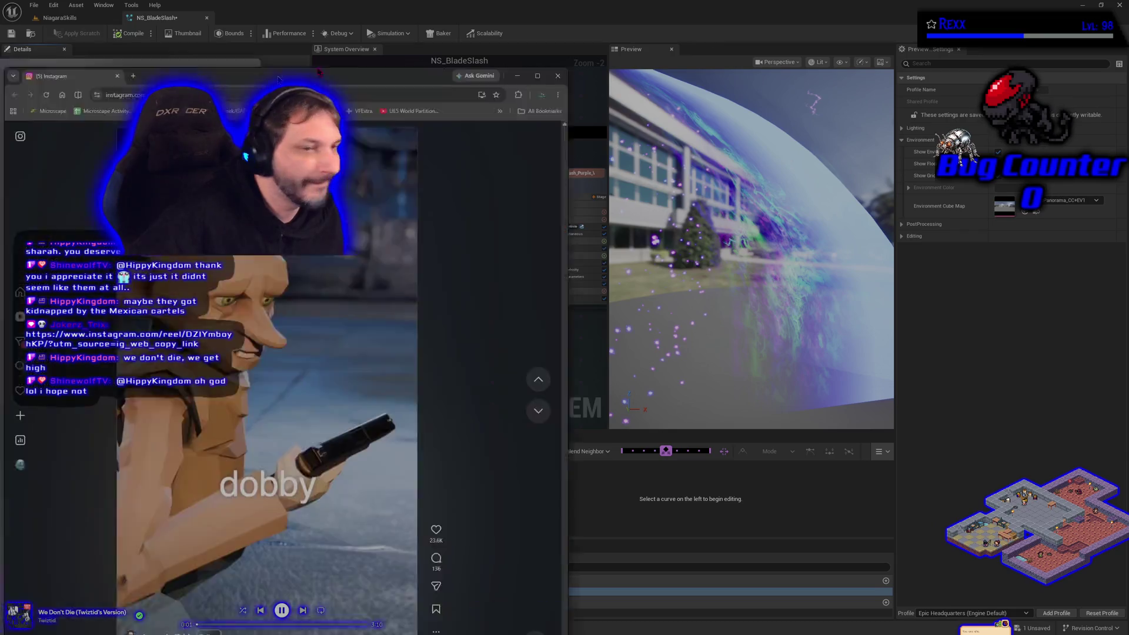
Move the Instagram reel browser window aside and close it.
left_click_drag(282, 23, 520, 37)
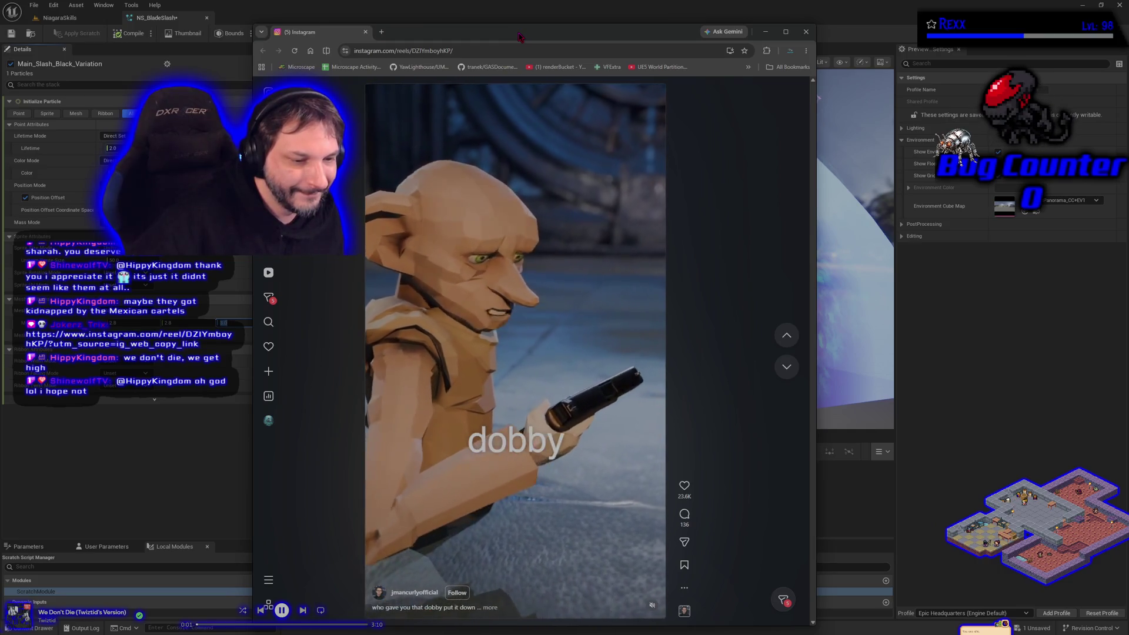
left_click(807, 34)
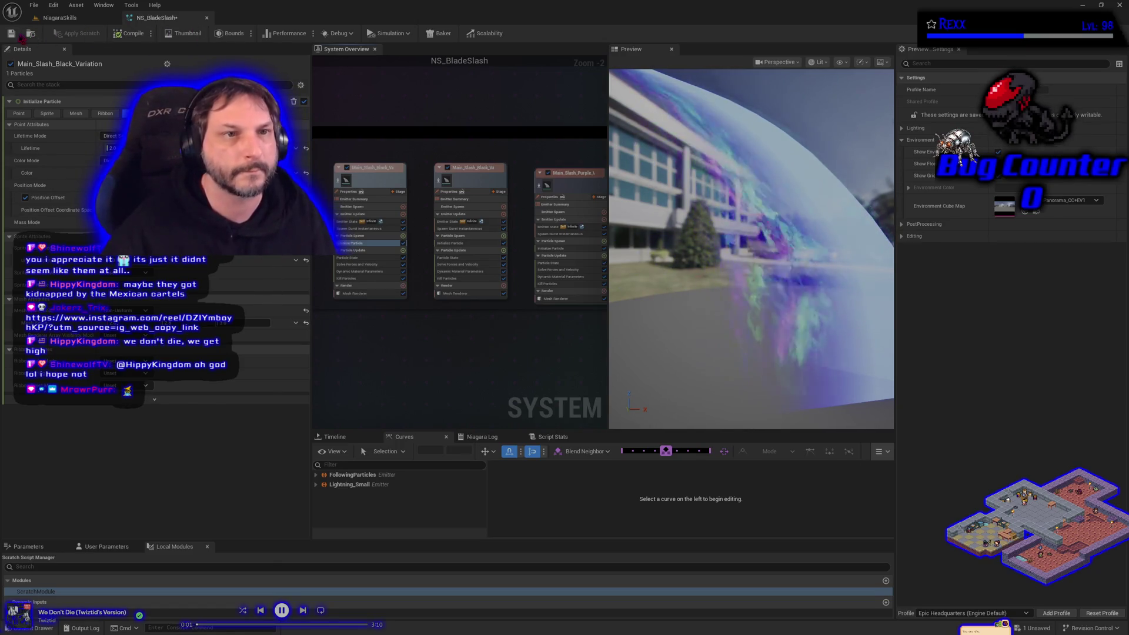
Save NS_BladeSlash after compiling and bring up a Details module's context options.
left_click(12, 34)
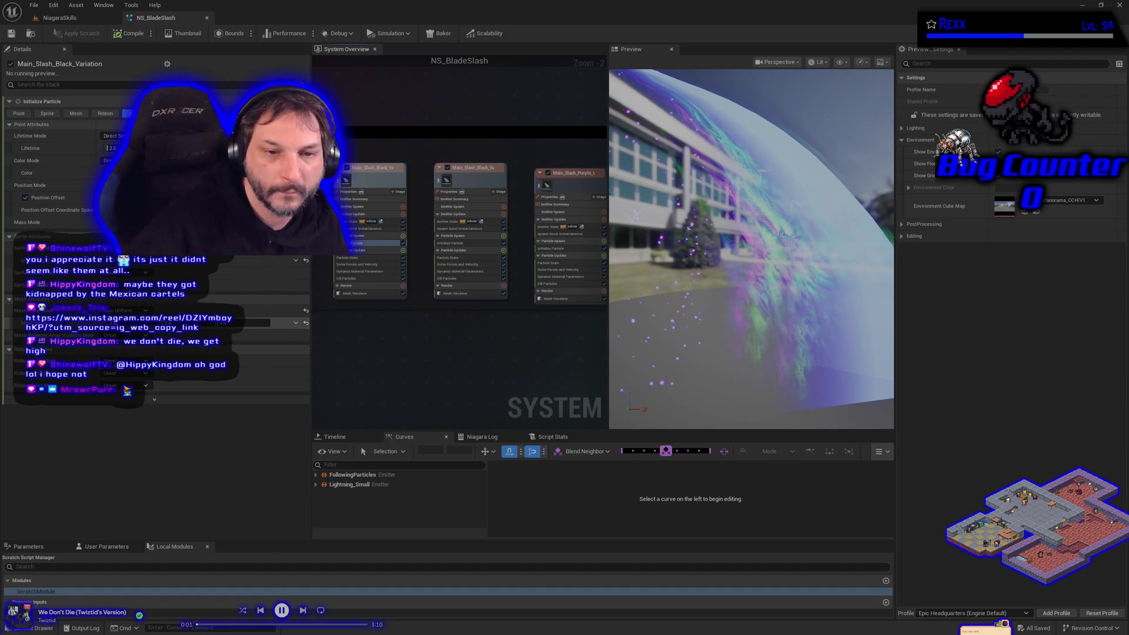
right_click(64, 322)
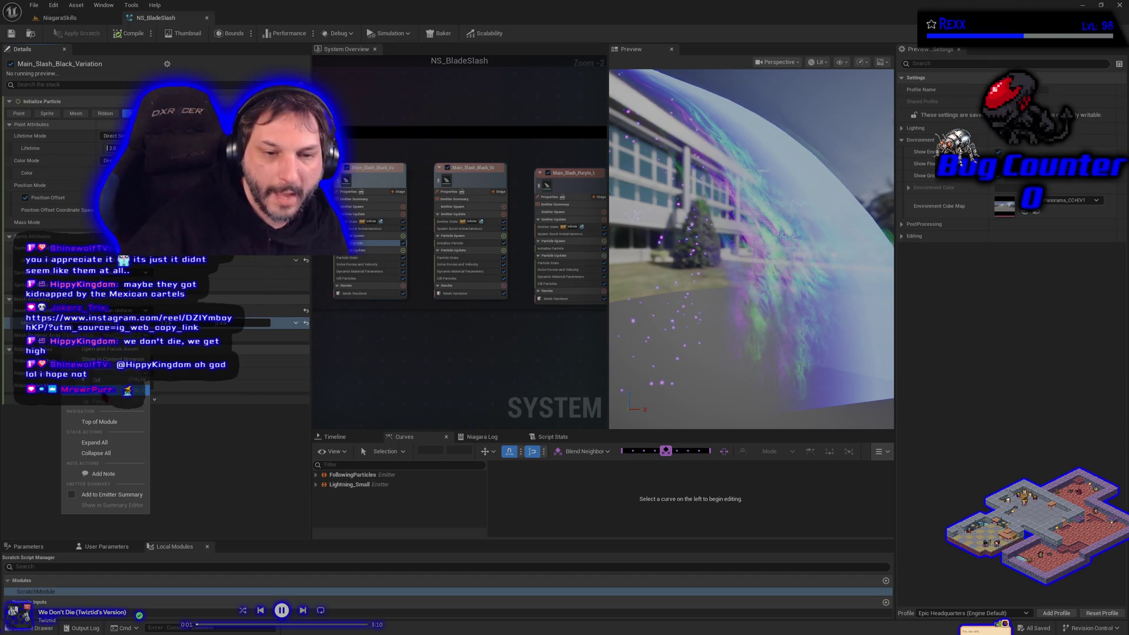
Paste the copied Initialize Particle setting into Main_Slash_Black_Variation001 and save NS_BladeSlash.
key("Escape")
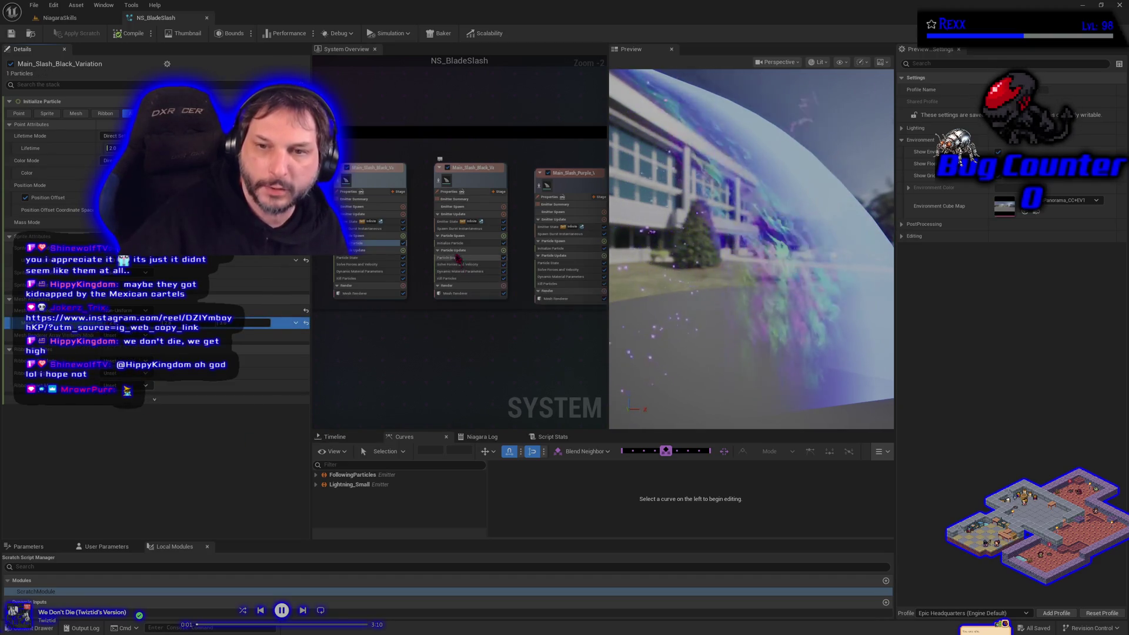
left_click(464, 243)
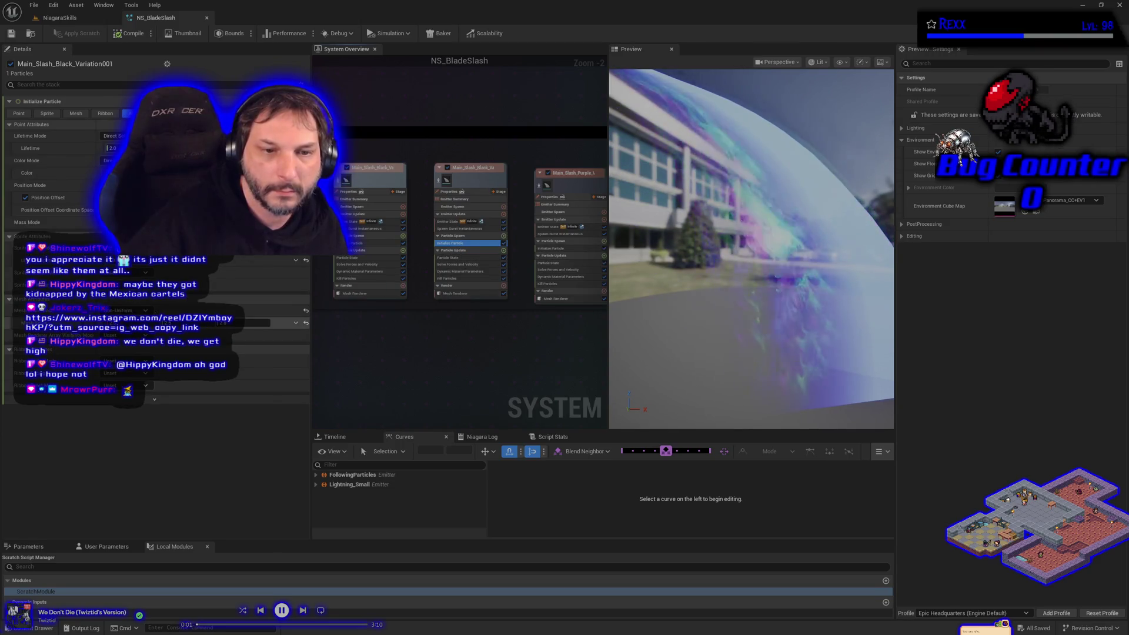
right_click(82, 324)
left_click(112, 404)
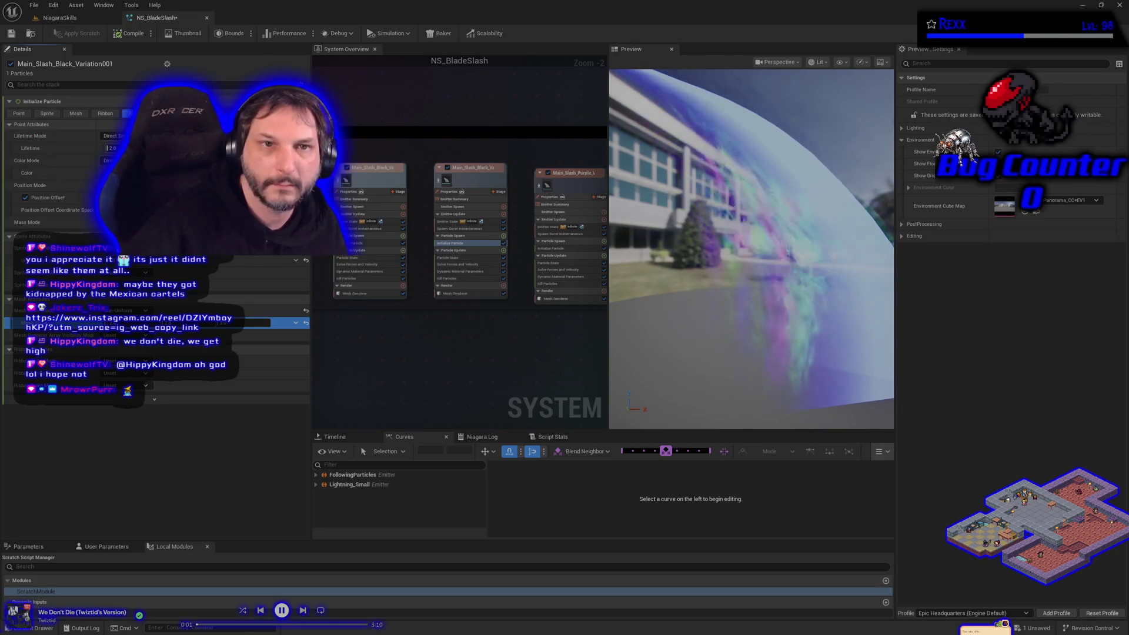
left_click(34, 6)
left_click(57, 58)
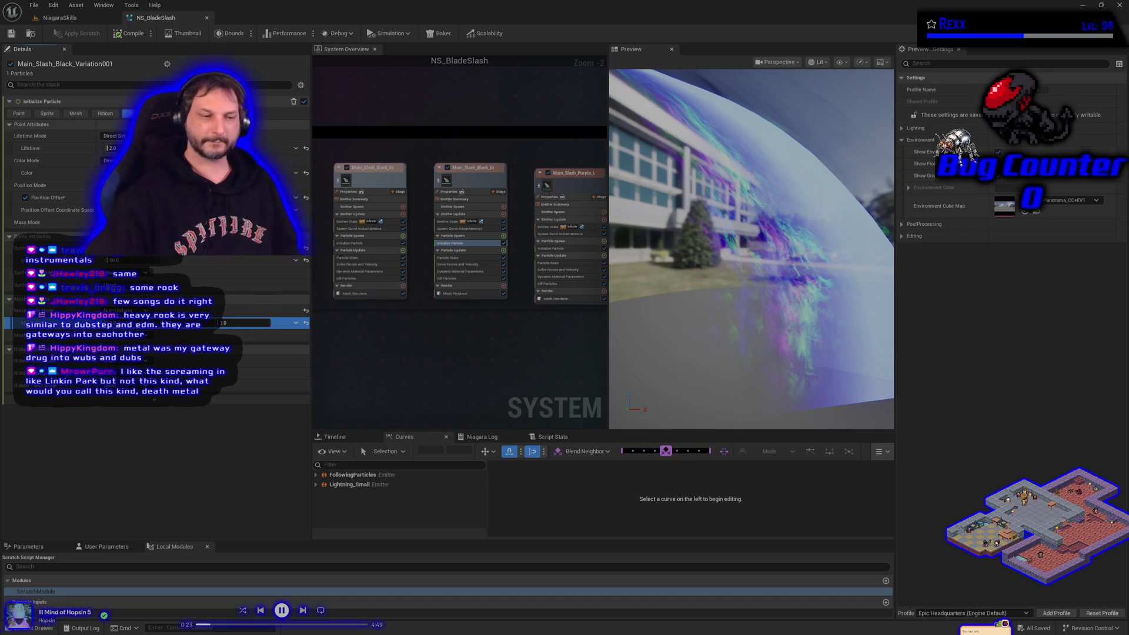
Clear focus from the Initialize Particle settings row in the Details panel.
left_click(370, 378)
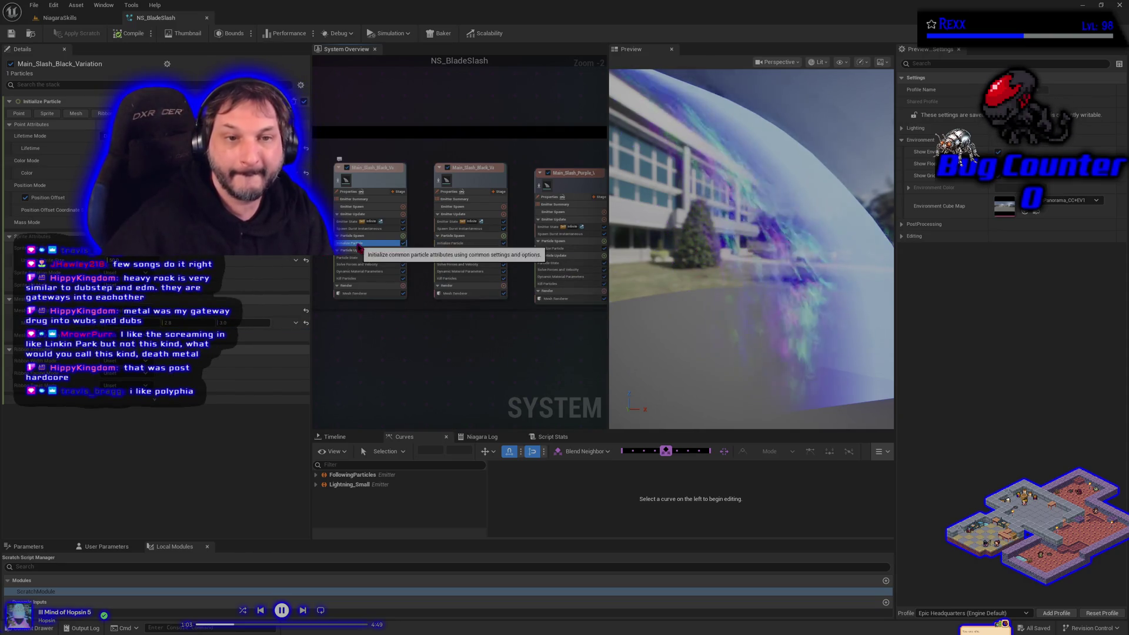
Edit the first emitter's Position Offset, recompile and save NS_BladeSlash, then return to NiagaraSkills.
left_click(352, 243)
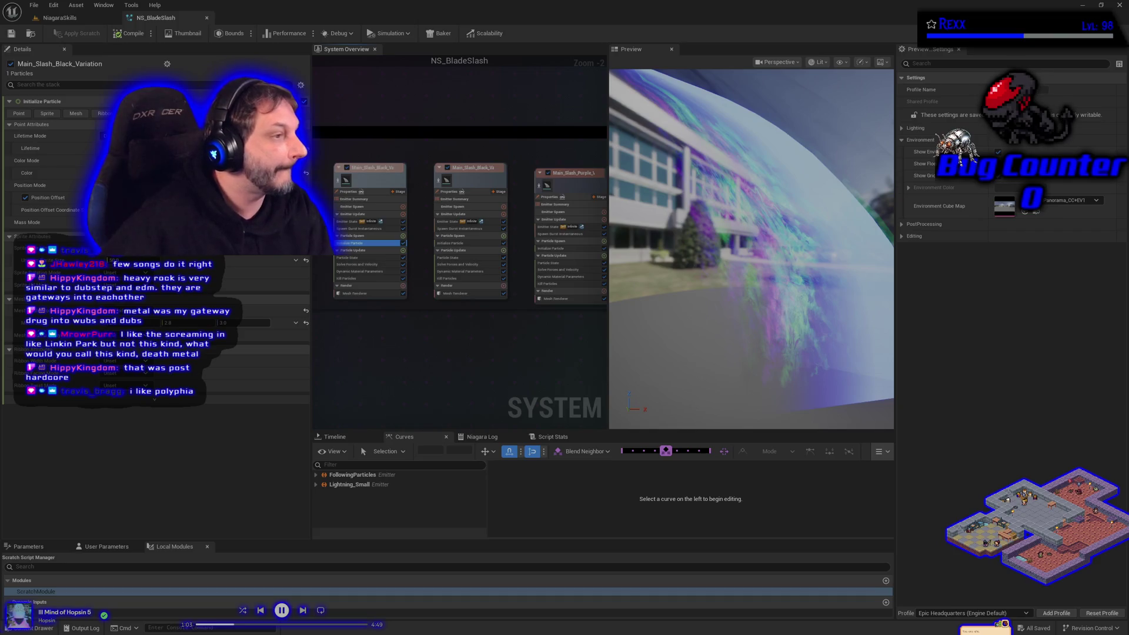
left_click(48, 198)
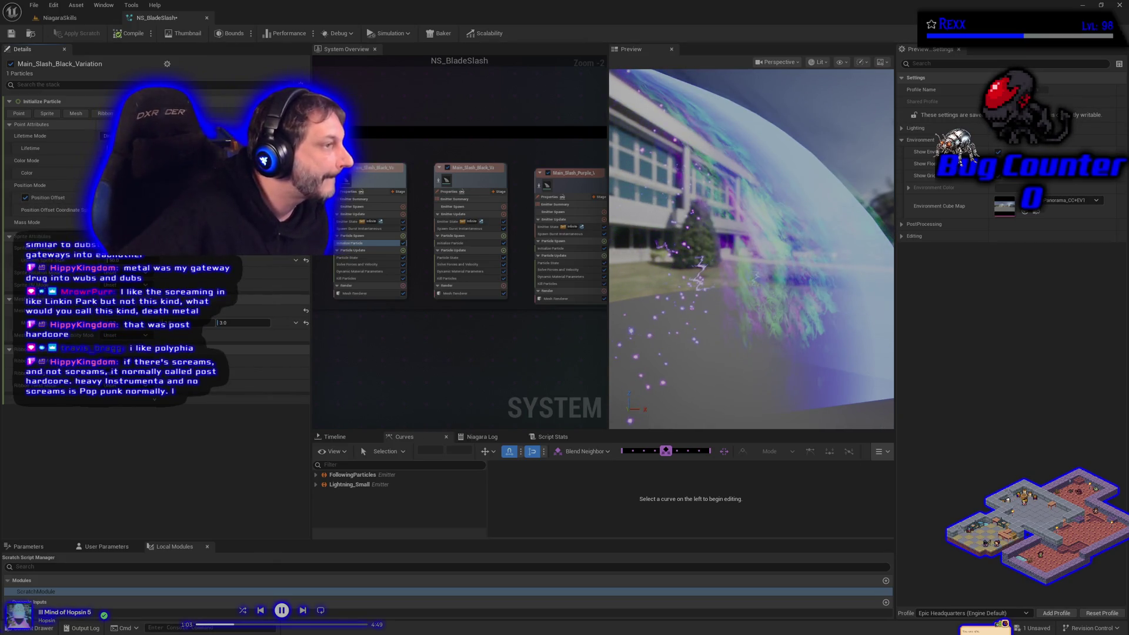
left_click(124, 33)
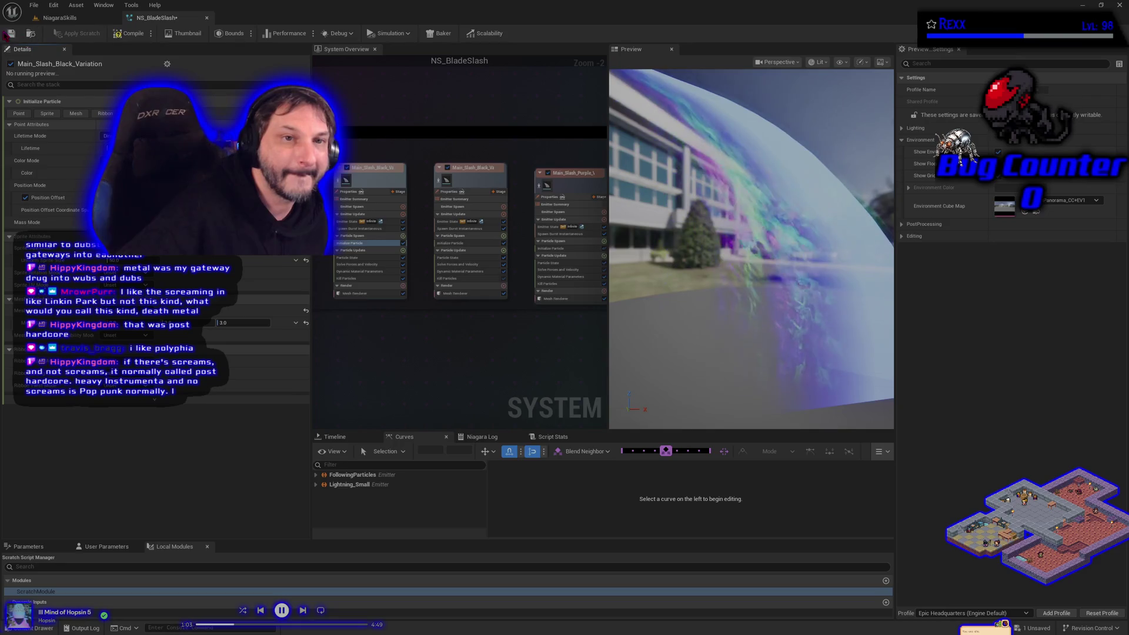
left_click(14, 35)
left_click(68, 19)
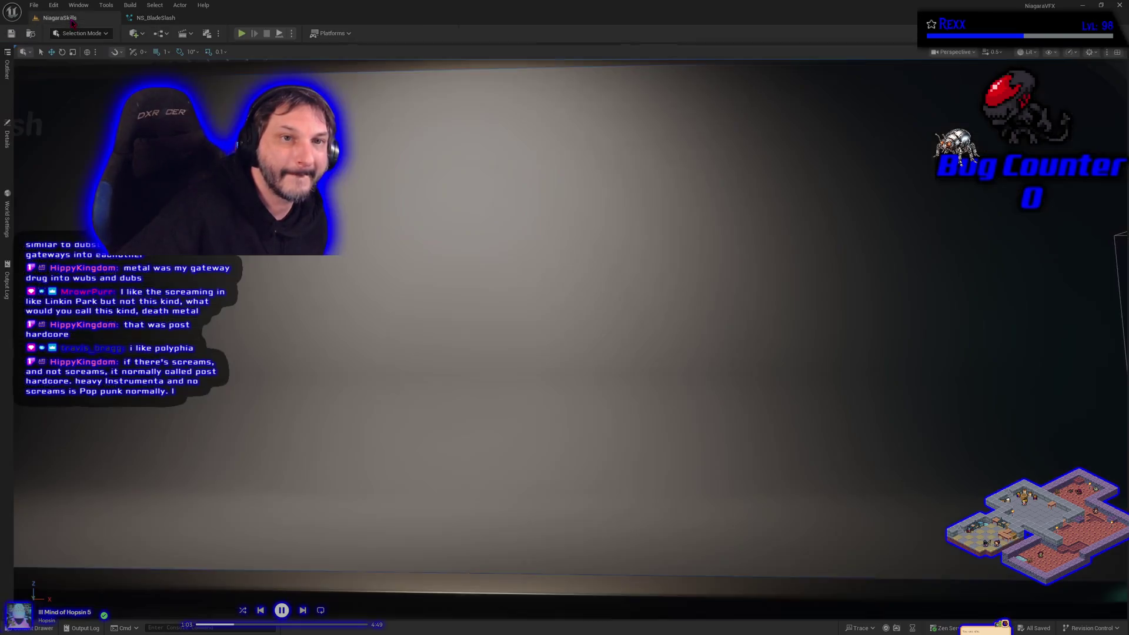
Play-test the level to check the slash effect, then return to the NS_BladeSlash system.
left_click(241, 33)
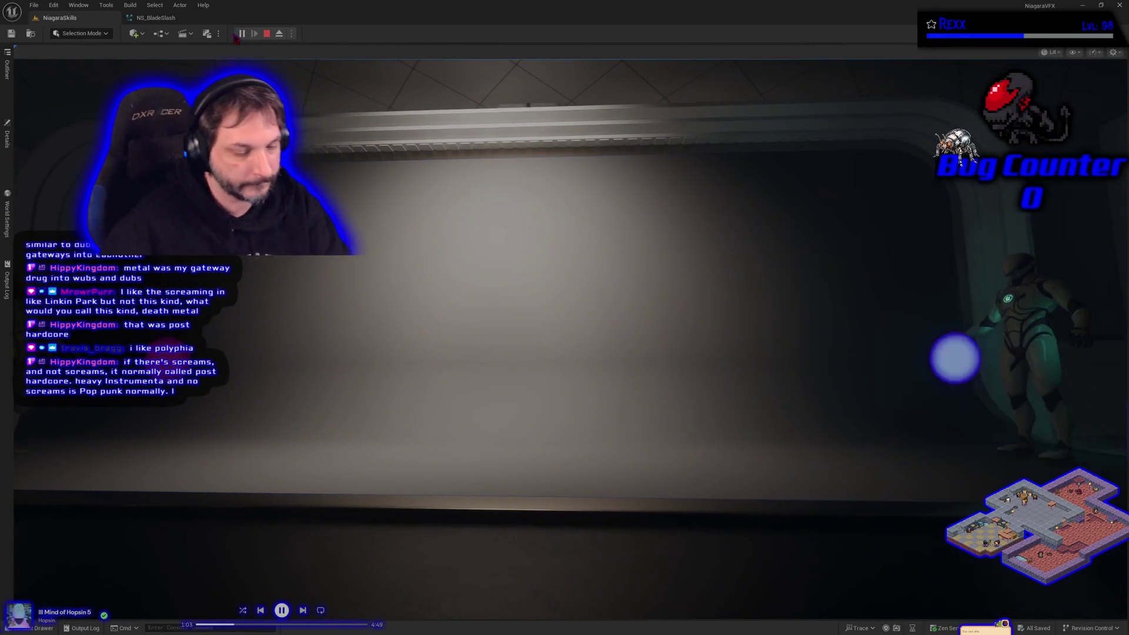
key("Escape")
left_click(158, 18)
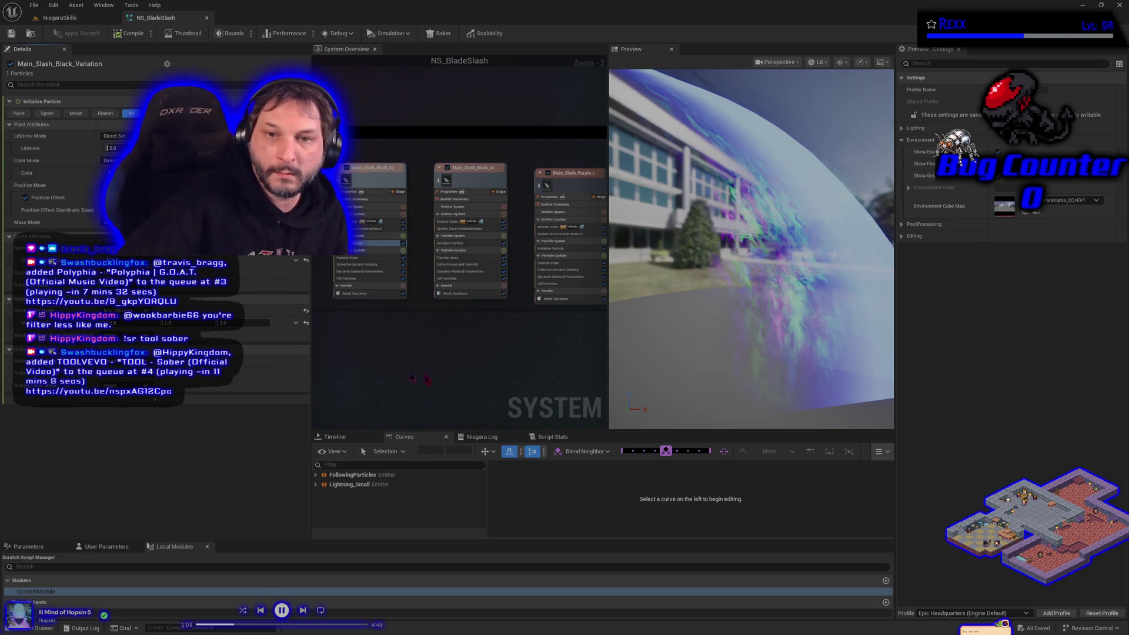
Zoom out the System Overview graph and bring up the menu on empty graph space.
scroll(438, 227, "down", 1)
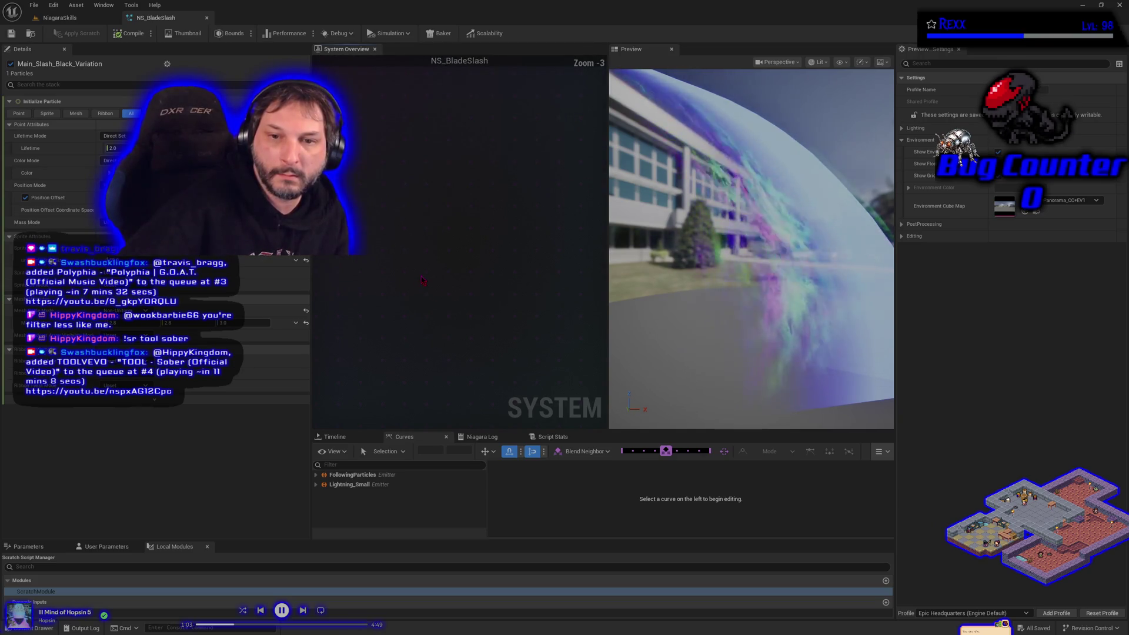
right_click(401, 182)
Add a SimpleMeshBurst_Once emitter to NS_BladeSlash and frame the new node.
left_click(423, 194)
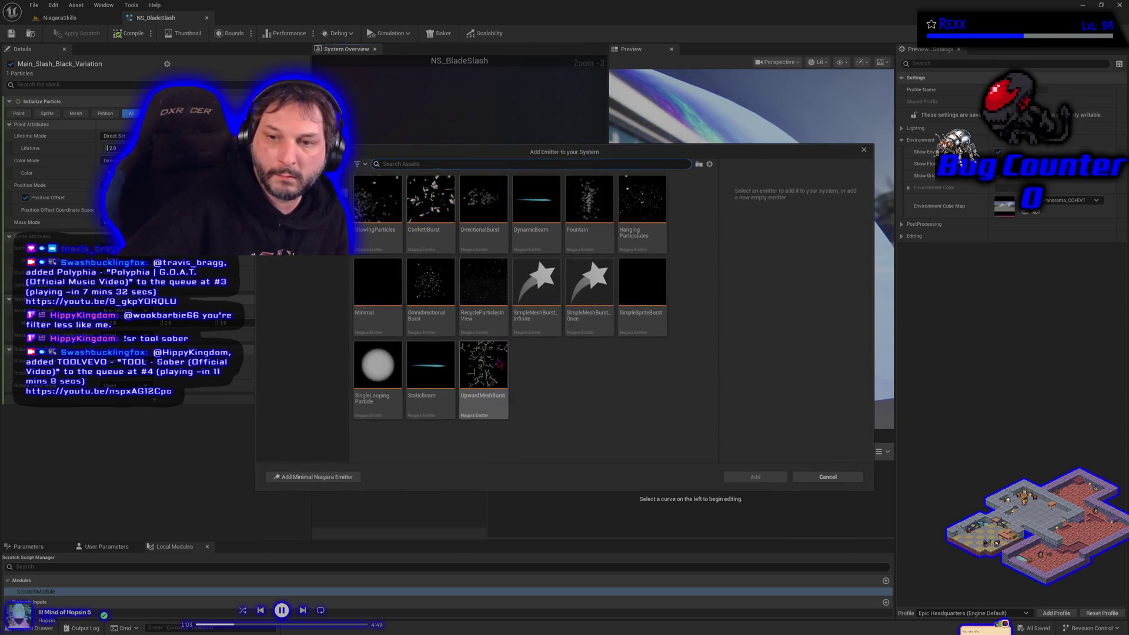
left_click(589, 294)
left_click(755, 477)
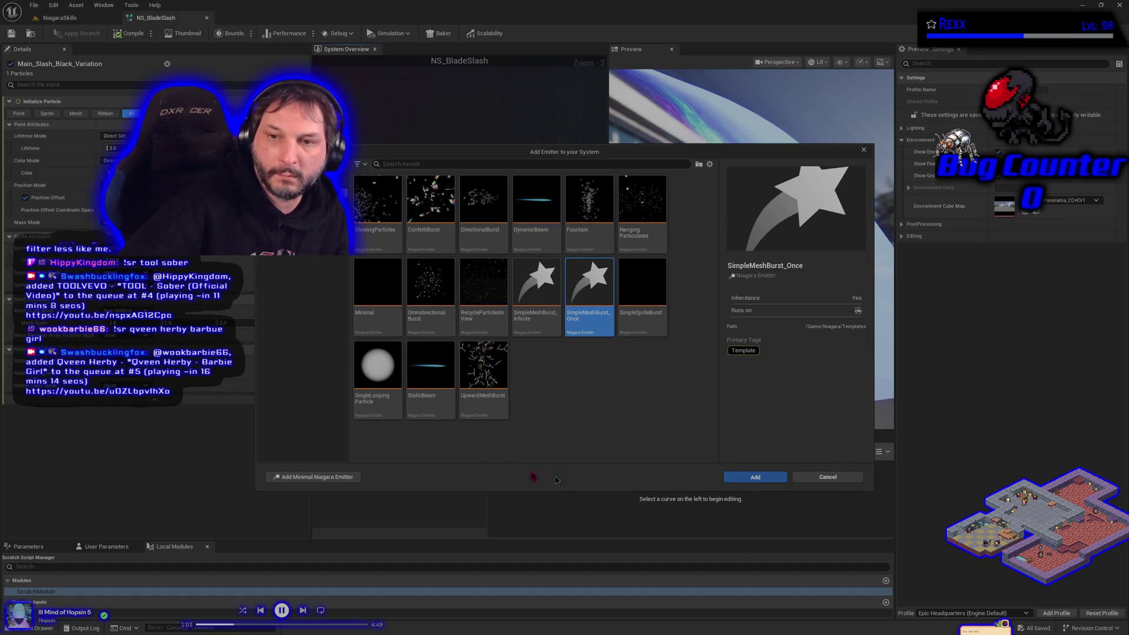
key("Home")
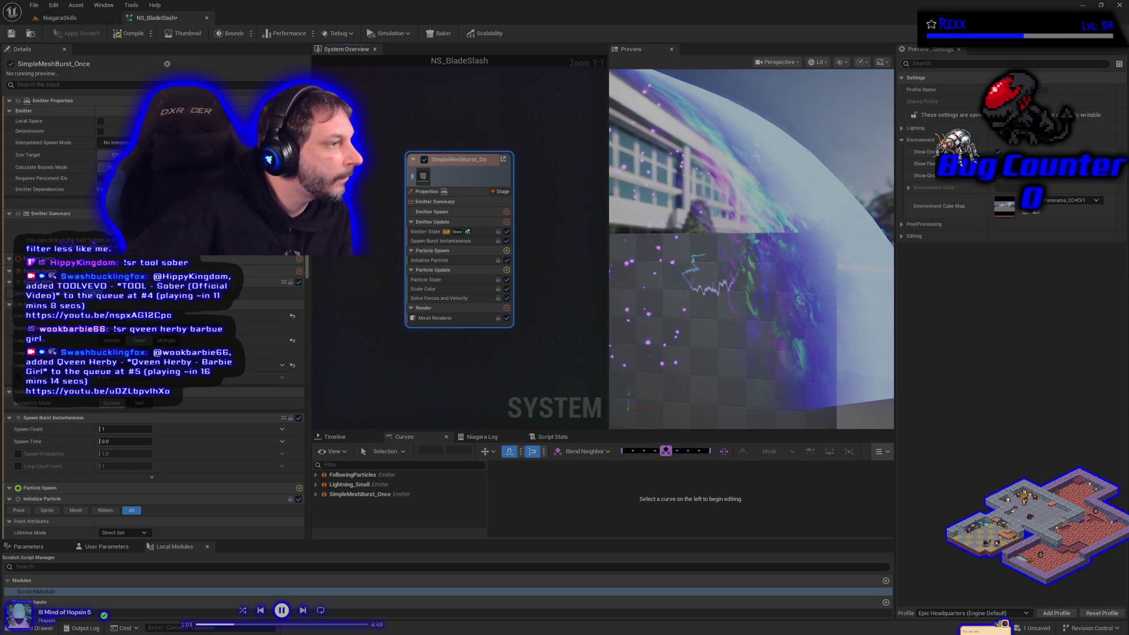
Rename the new emitter to Outburst_Rocks and select its Mesh Renderer.
double_click(448, 159)
type("Out")
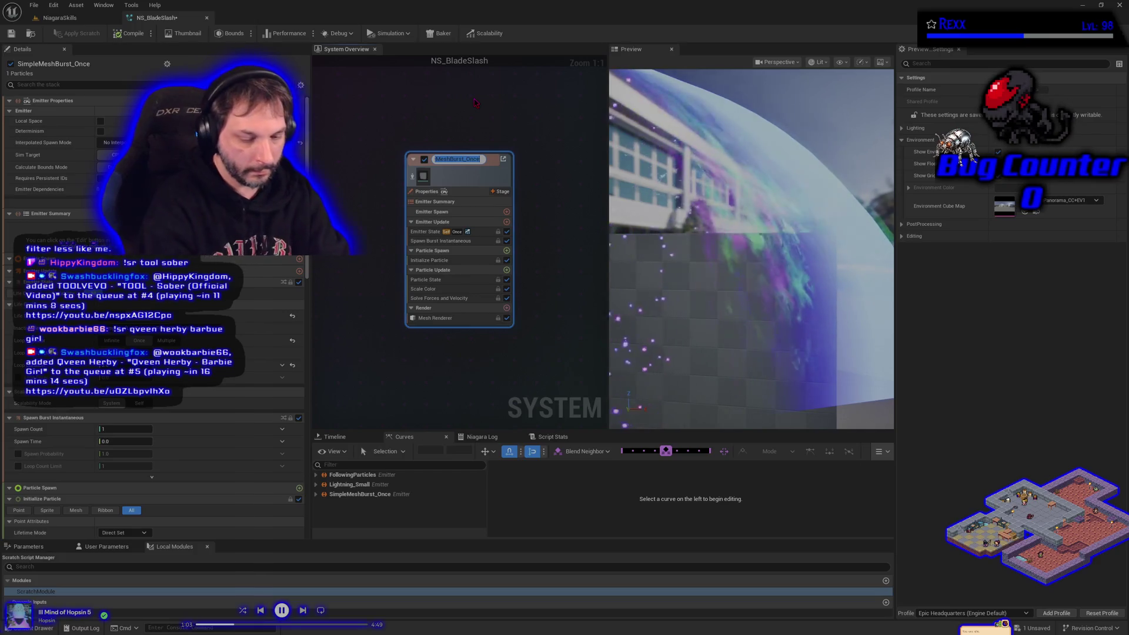
type("burs")
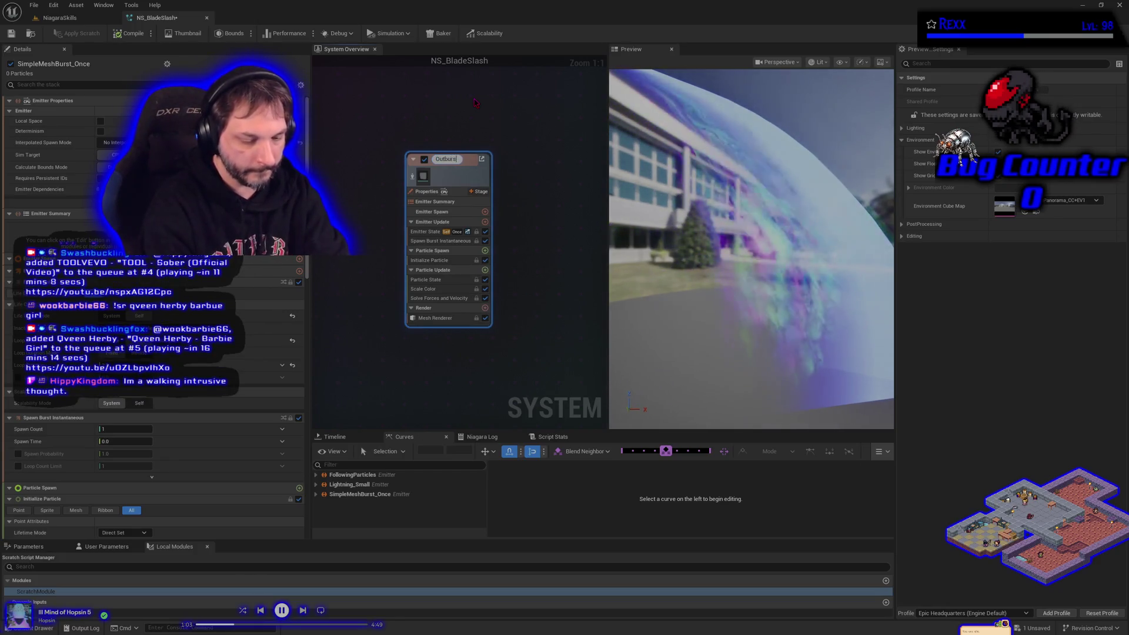
type("t_Rocks")
key("Return")
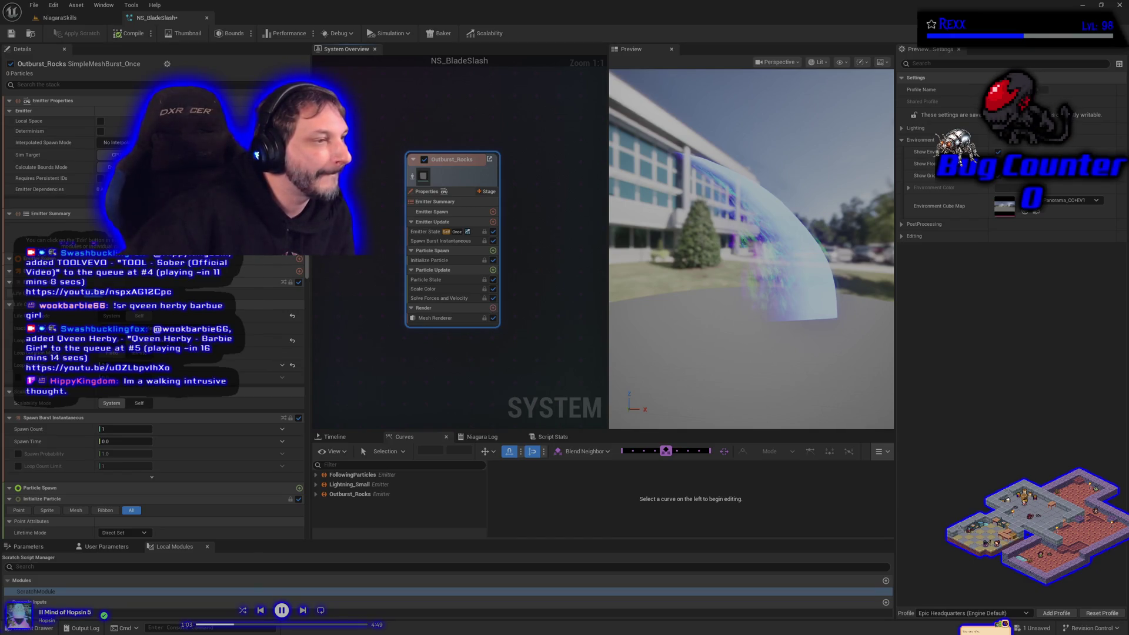
left_click(440, 320)
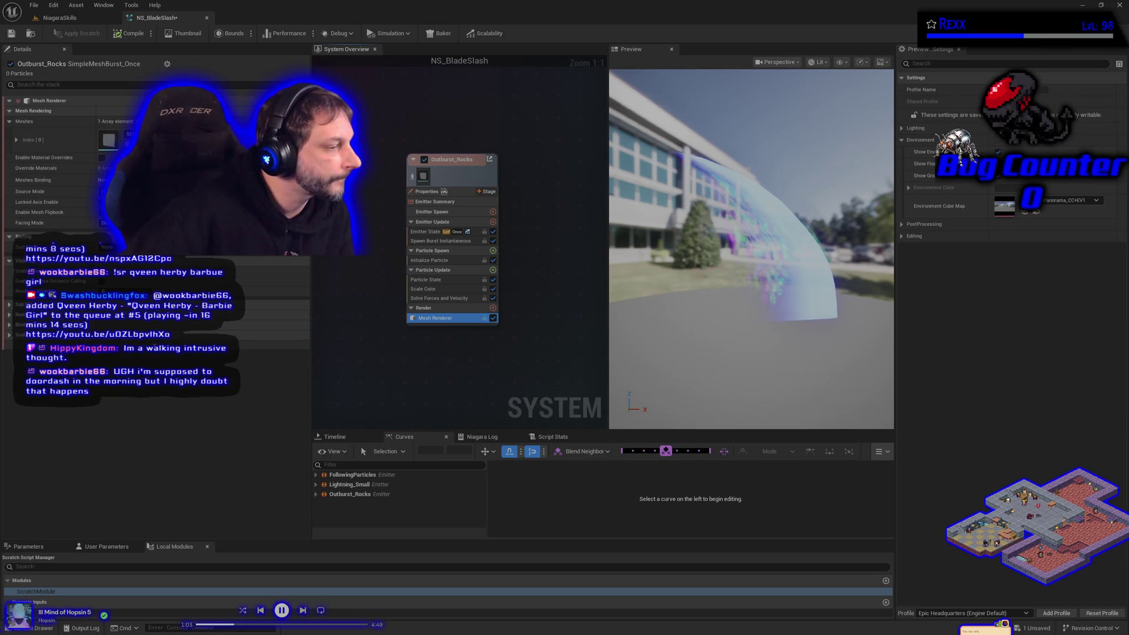
Search 'rubble' in the Meshes Index[0] slot and assign a rubble mesh.
left_click(153, 140)
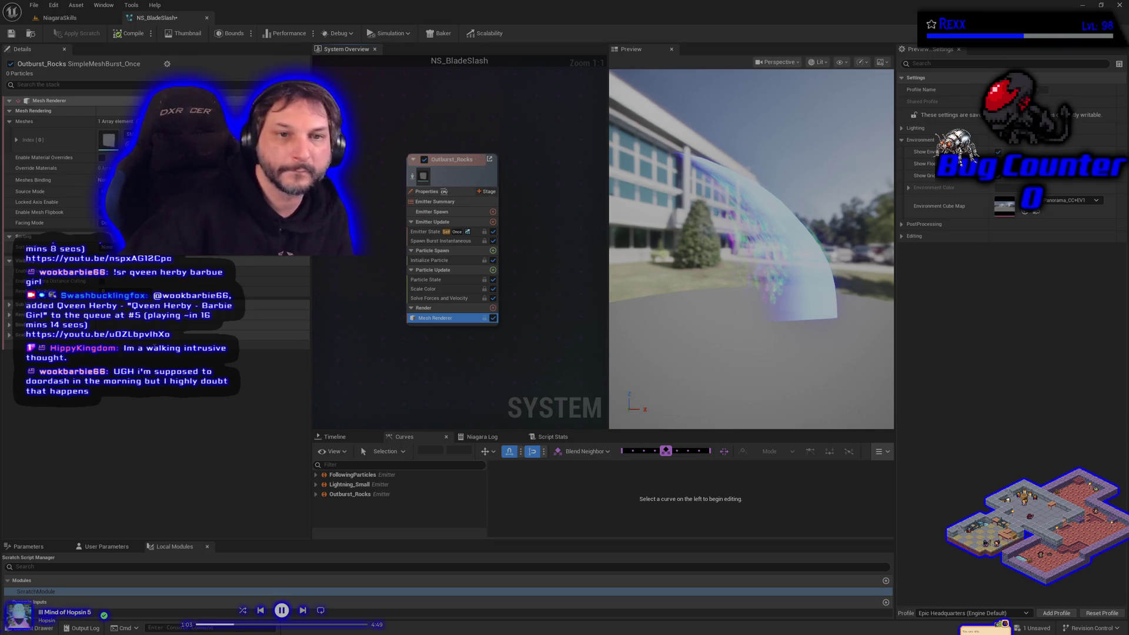
type("rubble")
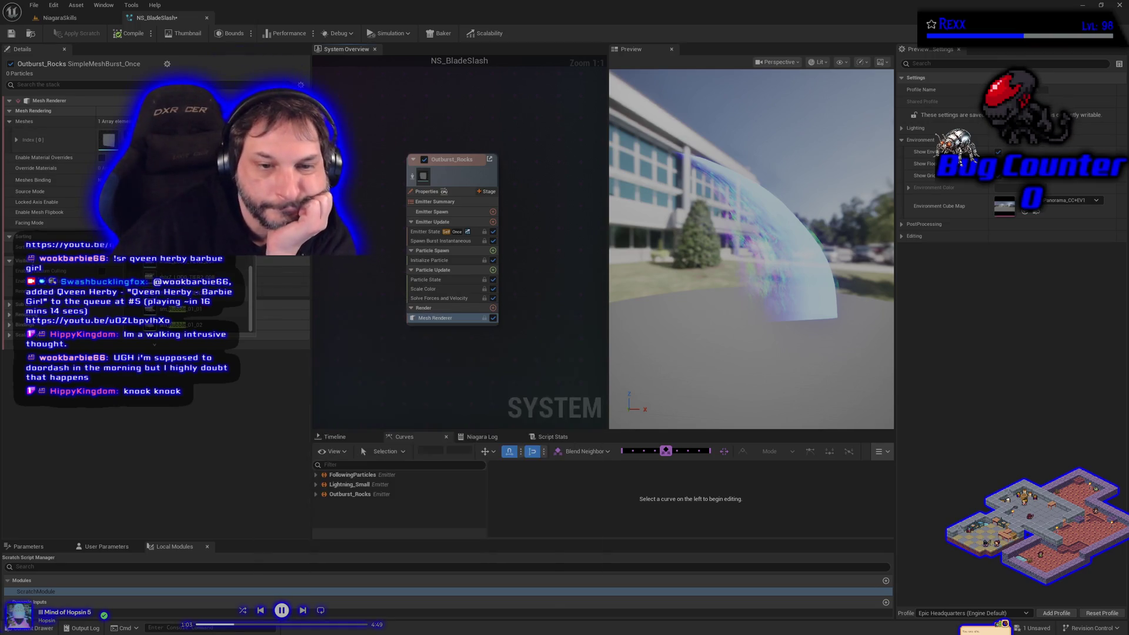
left_click(194, 323)
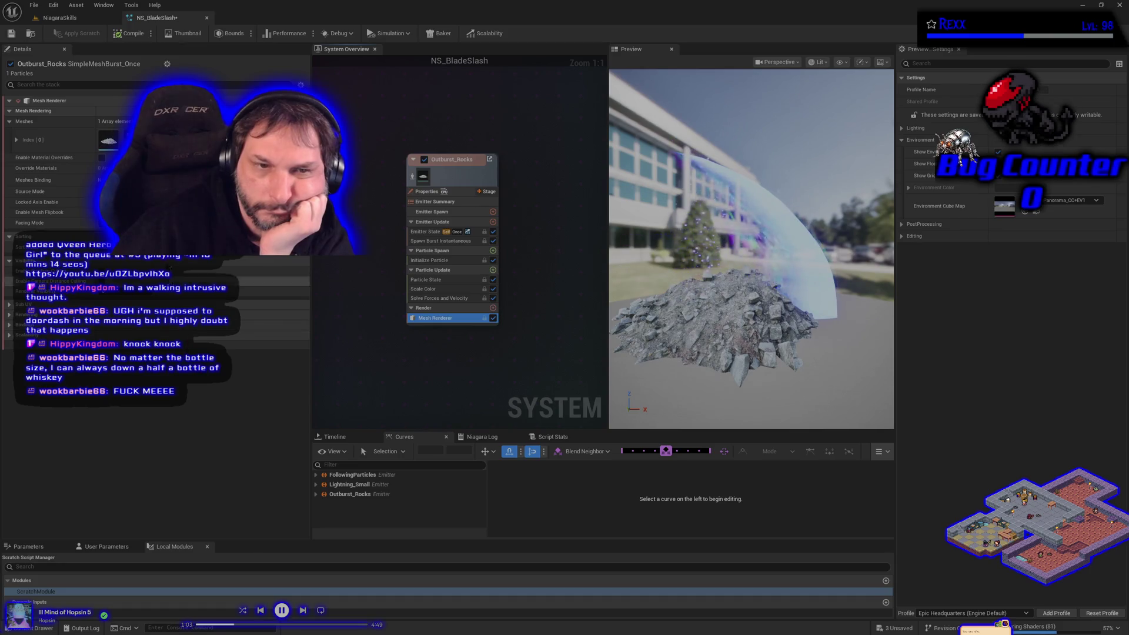
left_click(200, 140)
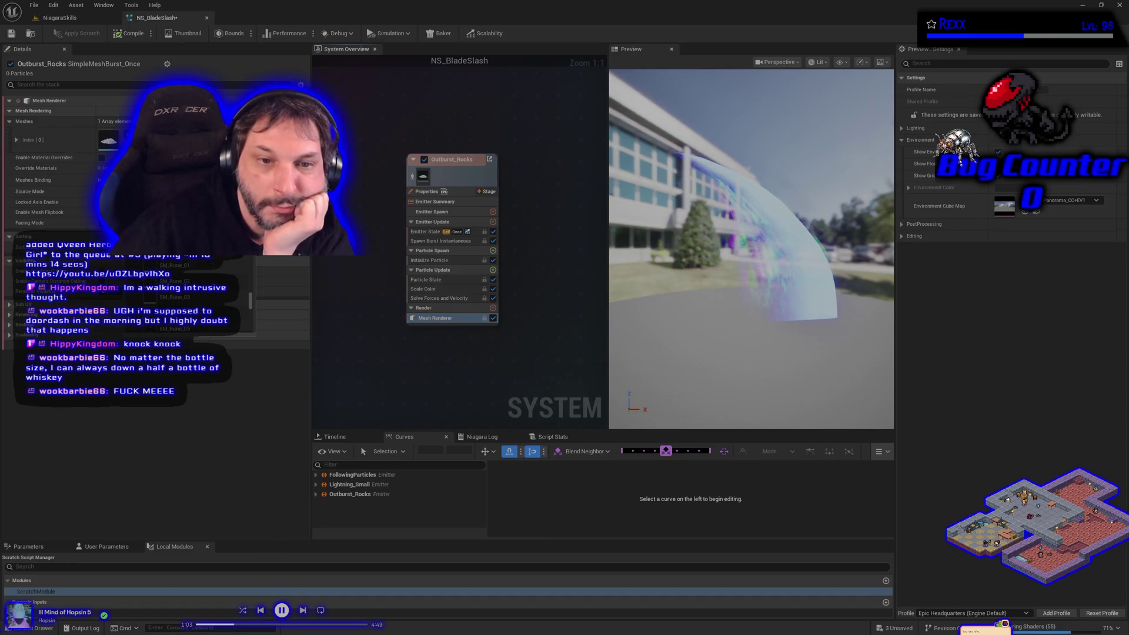
key("Escape")
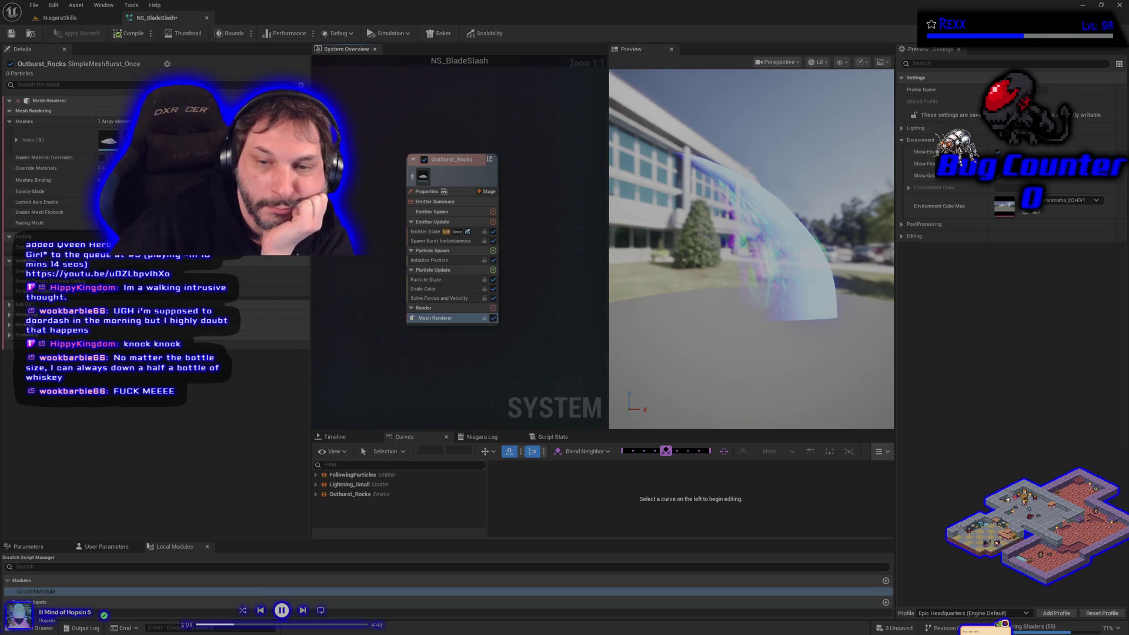
Browse the mesh picker list and assign a rock static mesh to the renderer instead.
left_click(200, 140)
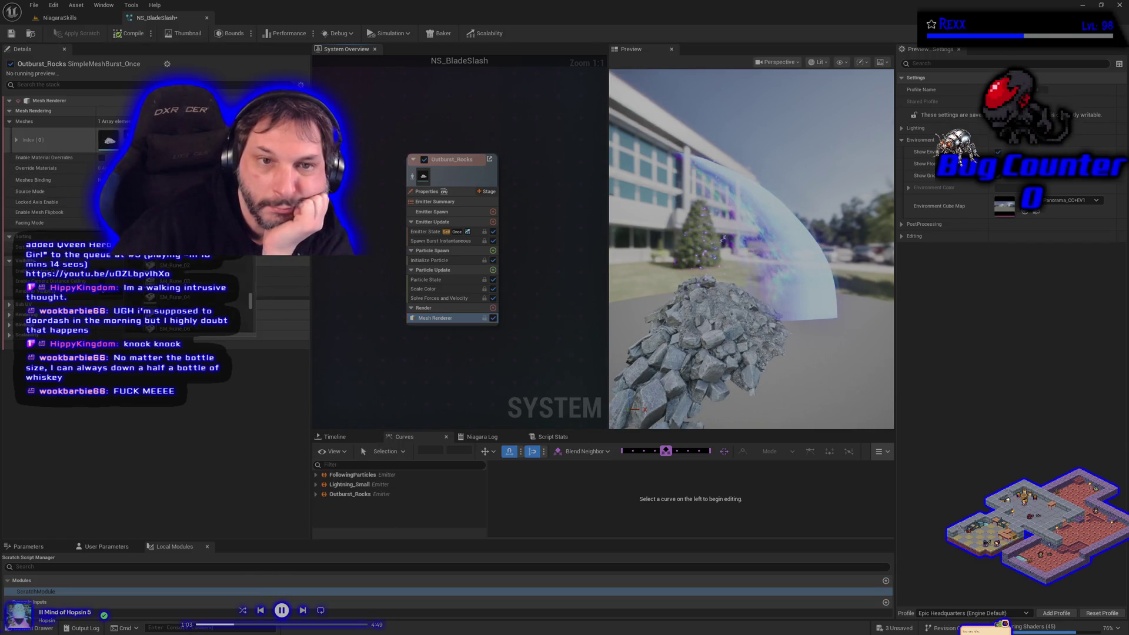
scroll(177, 288, "down", 2)
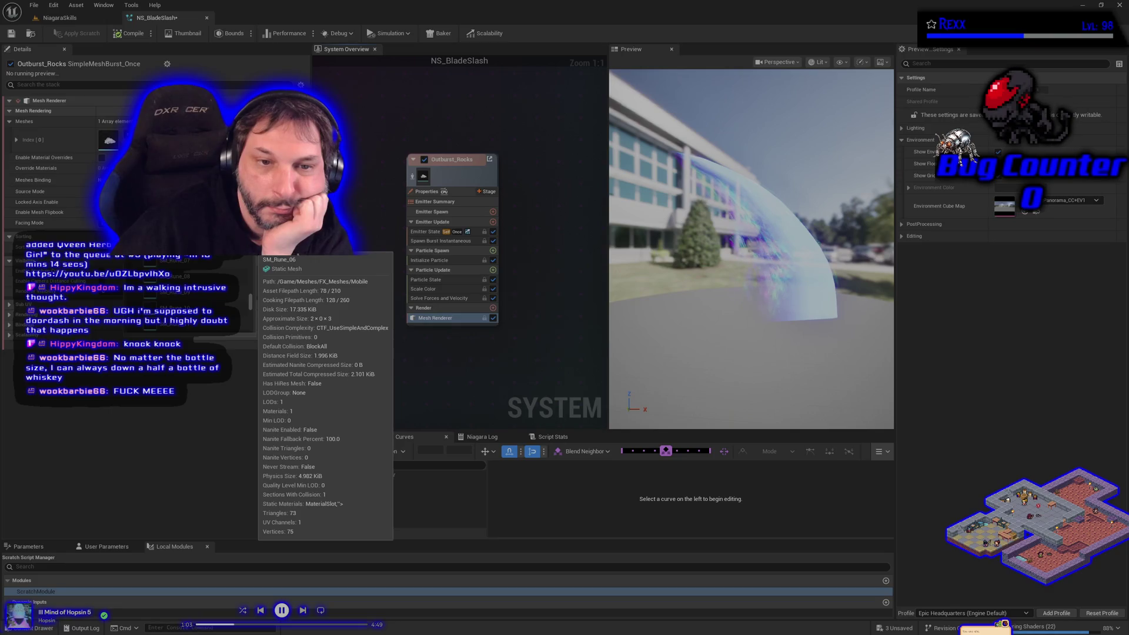
key("Escape")
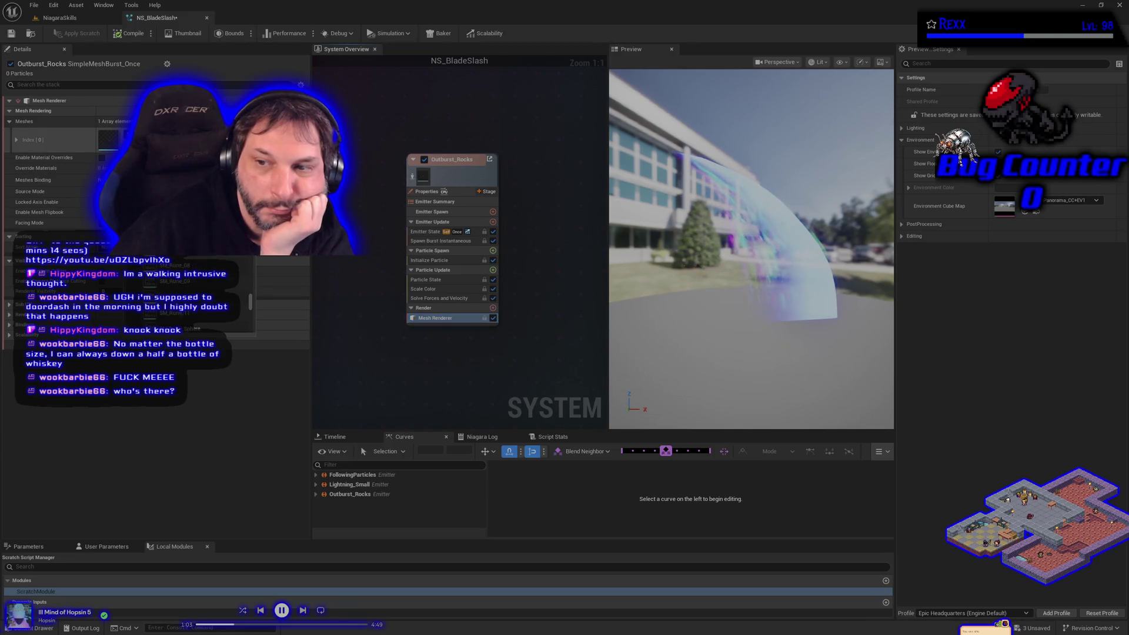
left_click(194, 139)
scroll(177, 317, "down", 3)
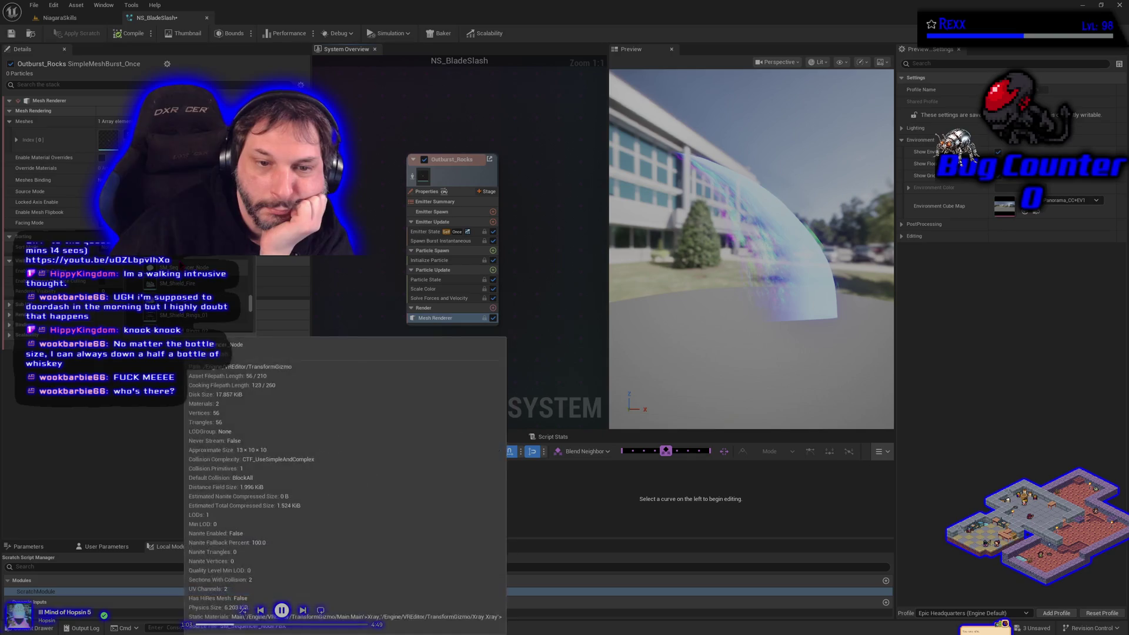
scroll(188, 294, "down", 5)
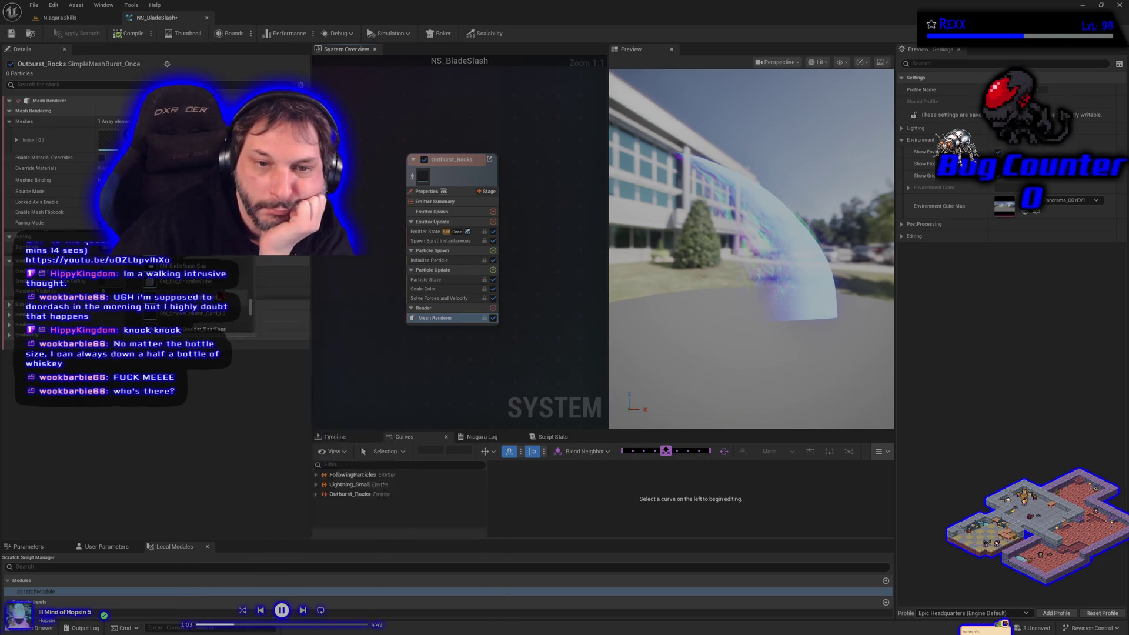
scroll(188, 294, "down", 3)
scroll(194, 294, "down", 3)
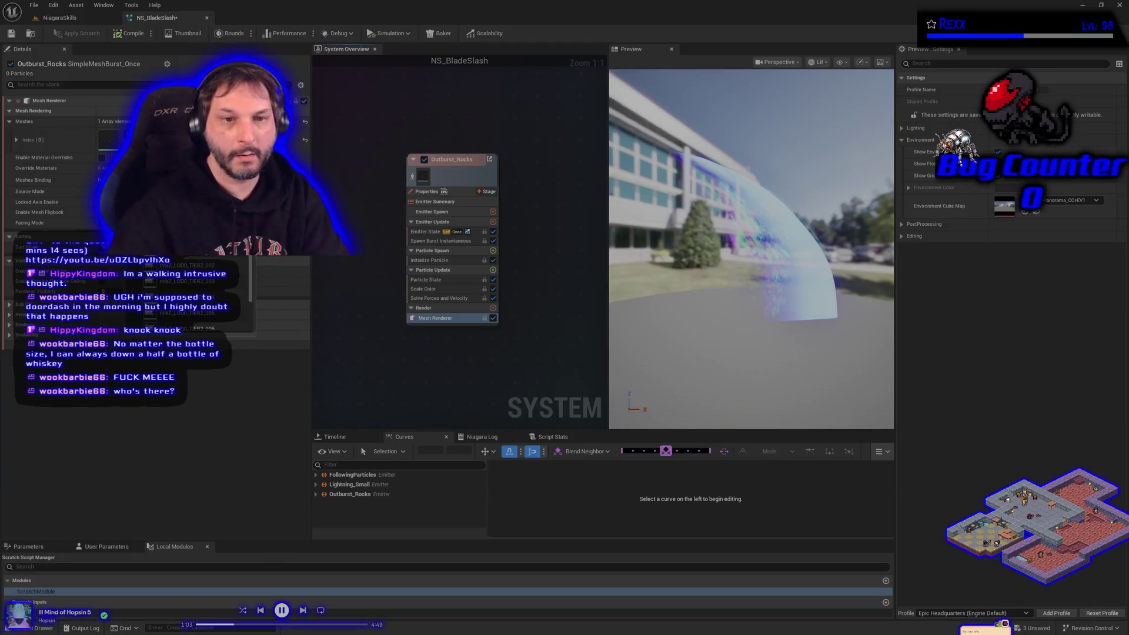
mouse_move(188, 323)
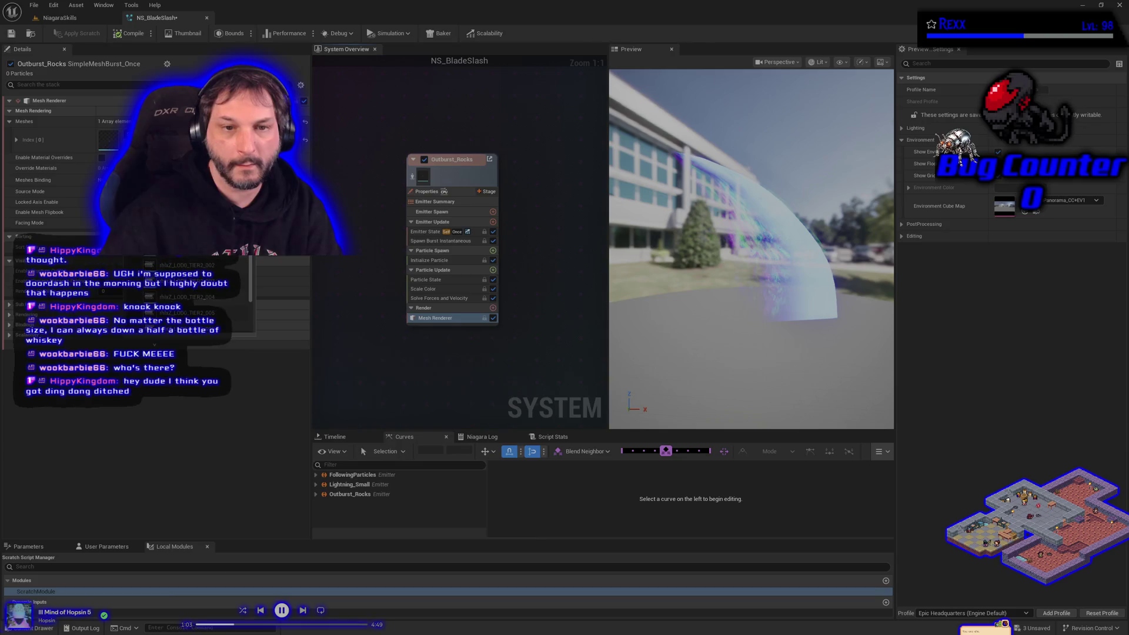
mouse_move(259, 235)
left_click(194, 250)
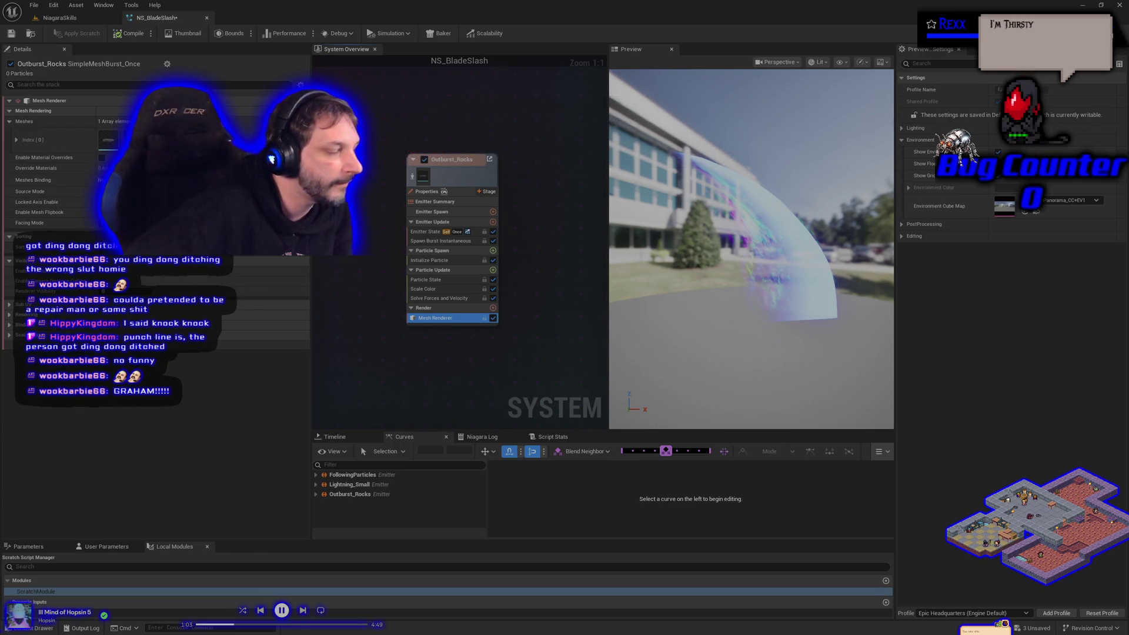
left_click(427, 234)
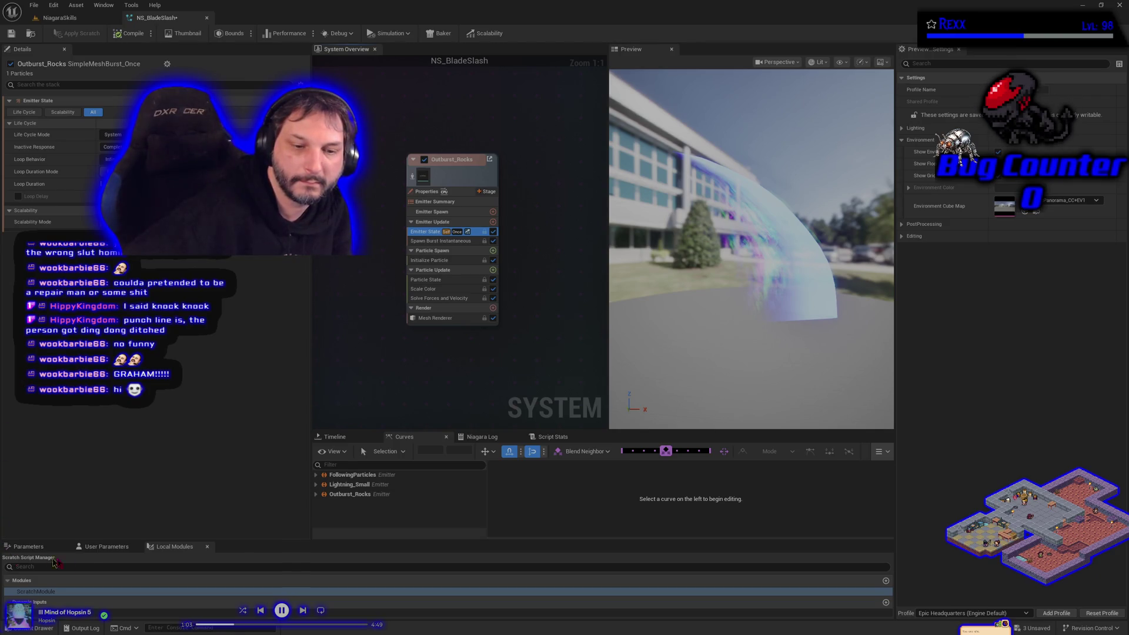
Show the User Parameters, then compile and save NS_BladeSlash.
left_click(104, 546)
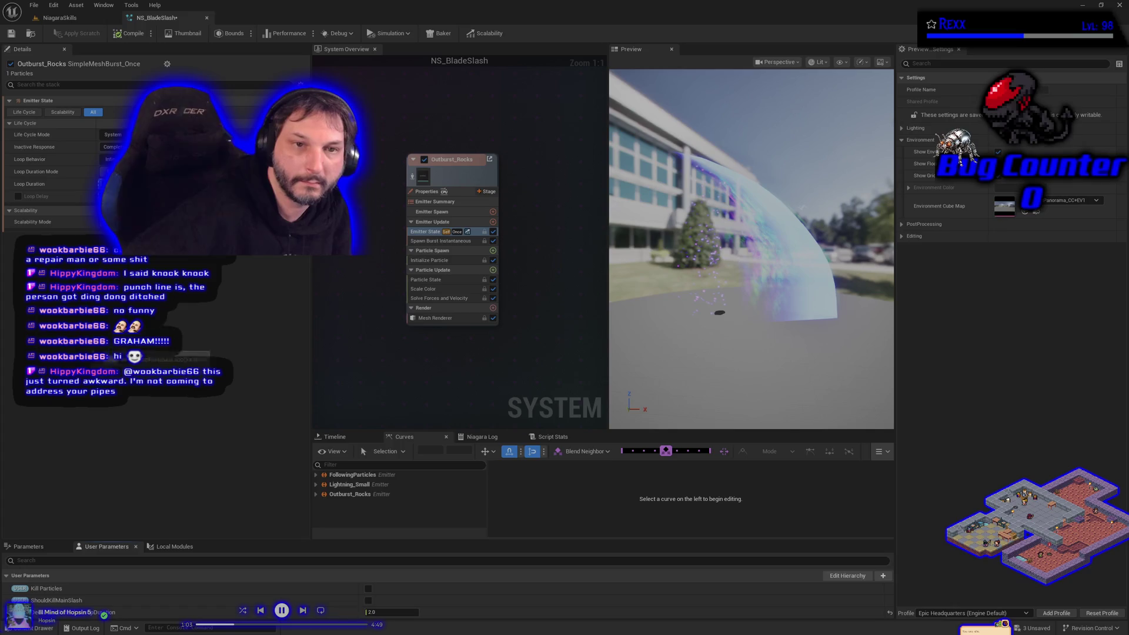
left_click(133, 31)
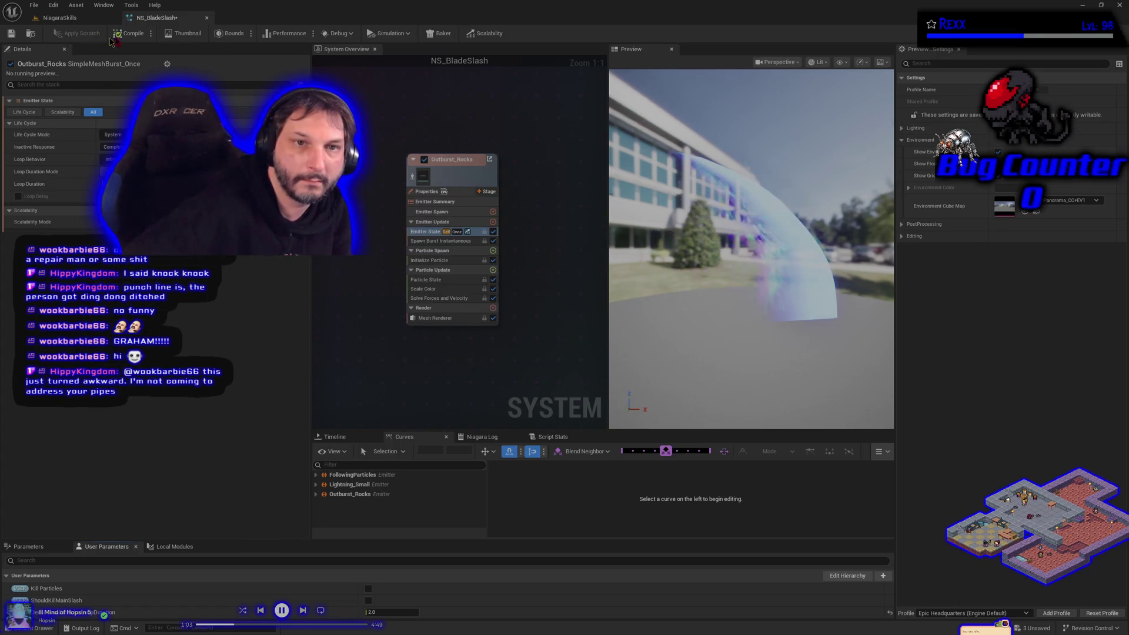
left_click(10, 36)
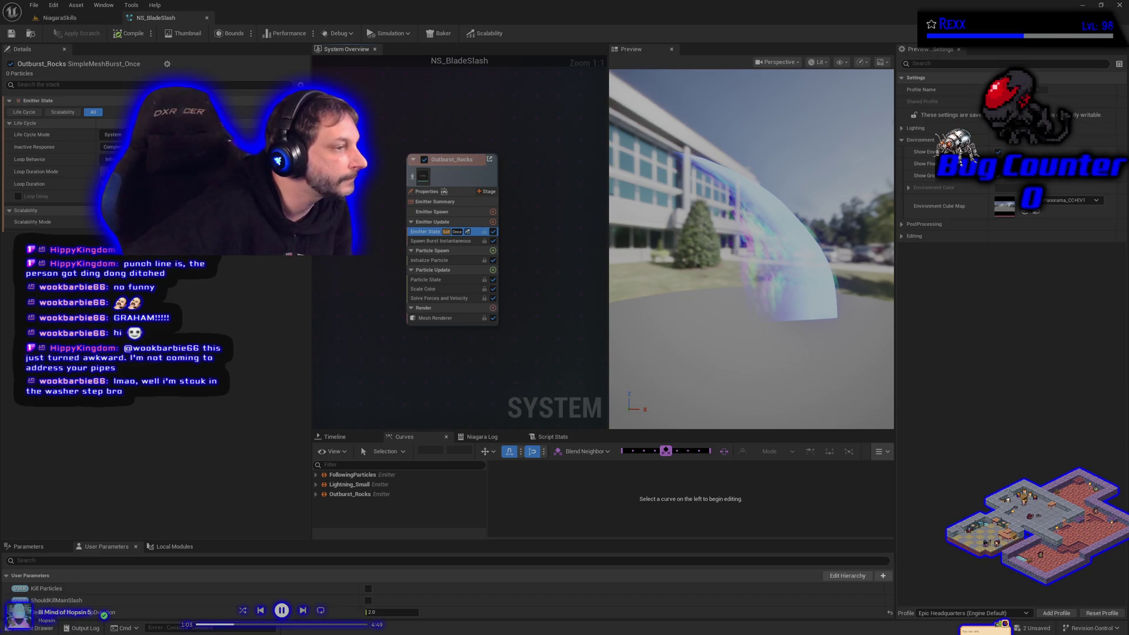
right_click(456, 181)
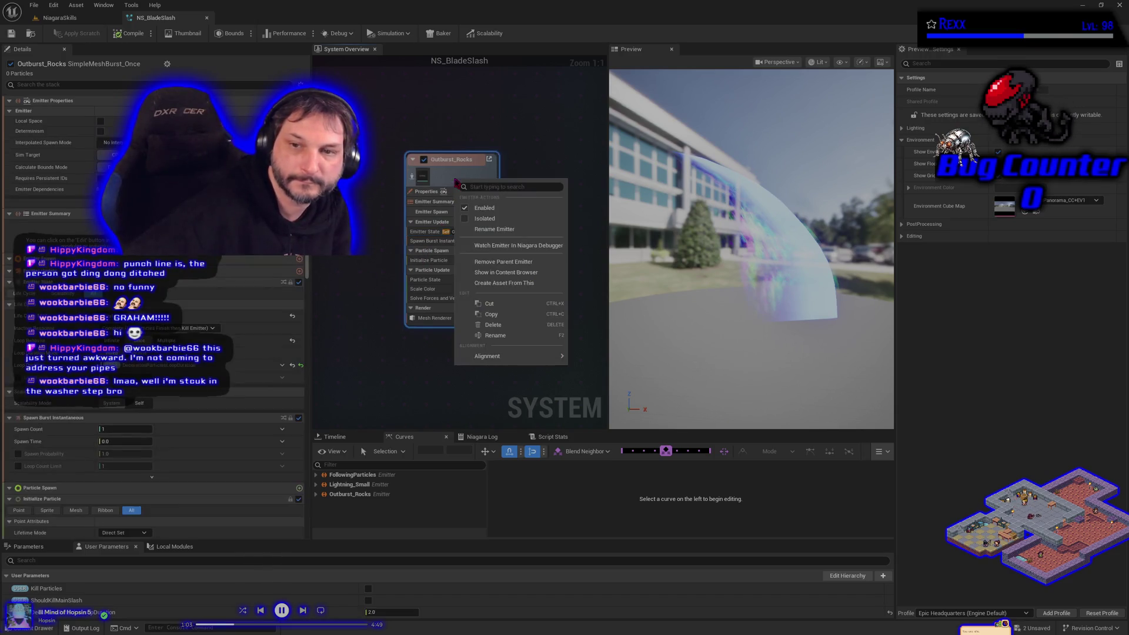
Remove Outburst_Rocks's parent emitter and delete its Spawn Burst Instantaneous module.
left_click(509, 264)
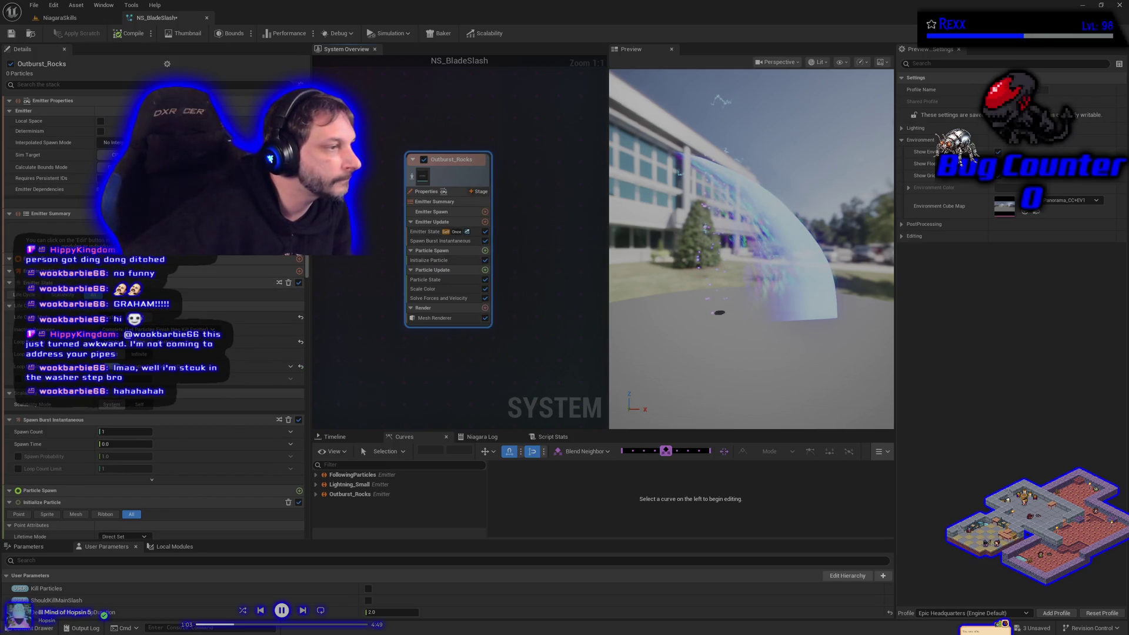
right_click(457, 246)
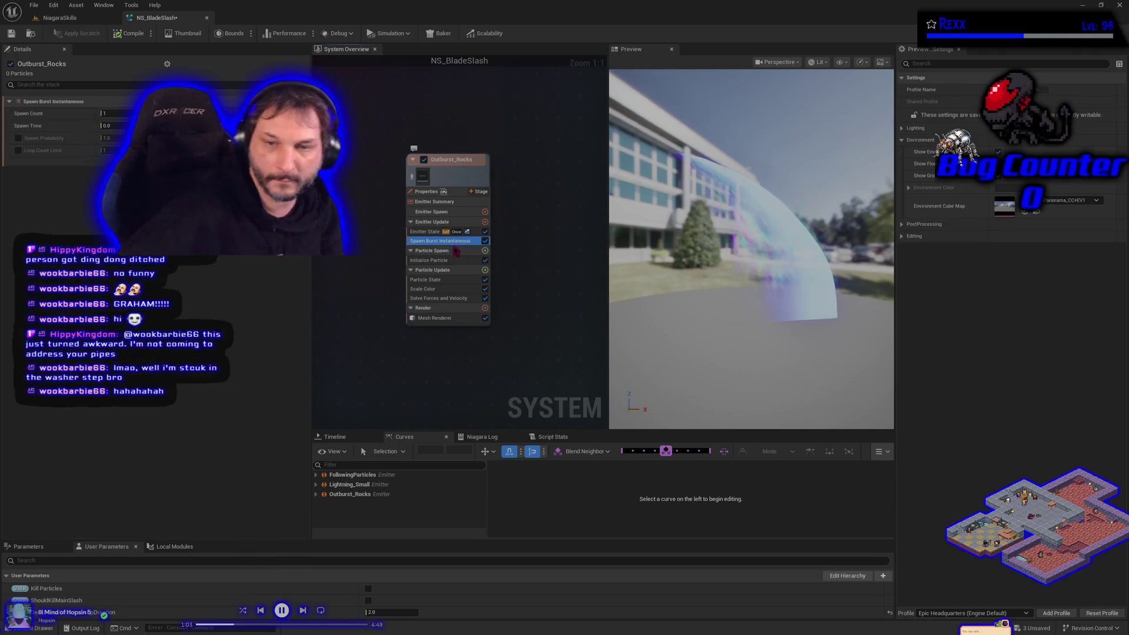
left_click(467, 256)
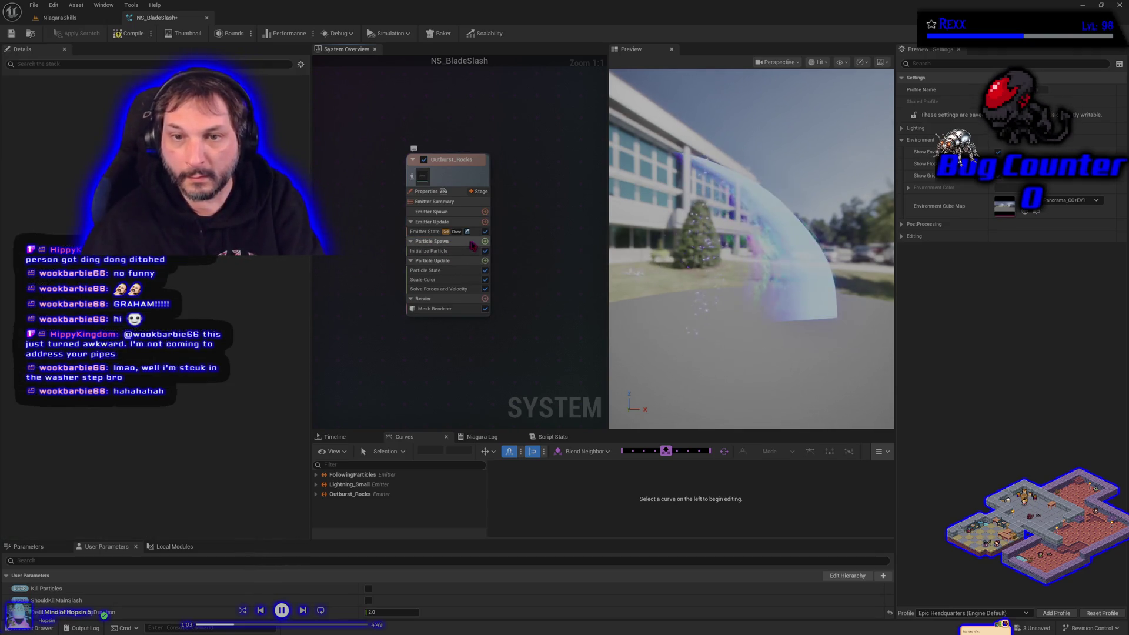
left_click(484, 222)
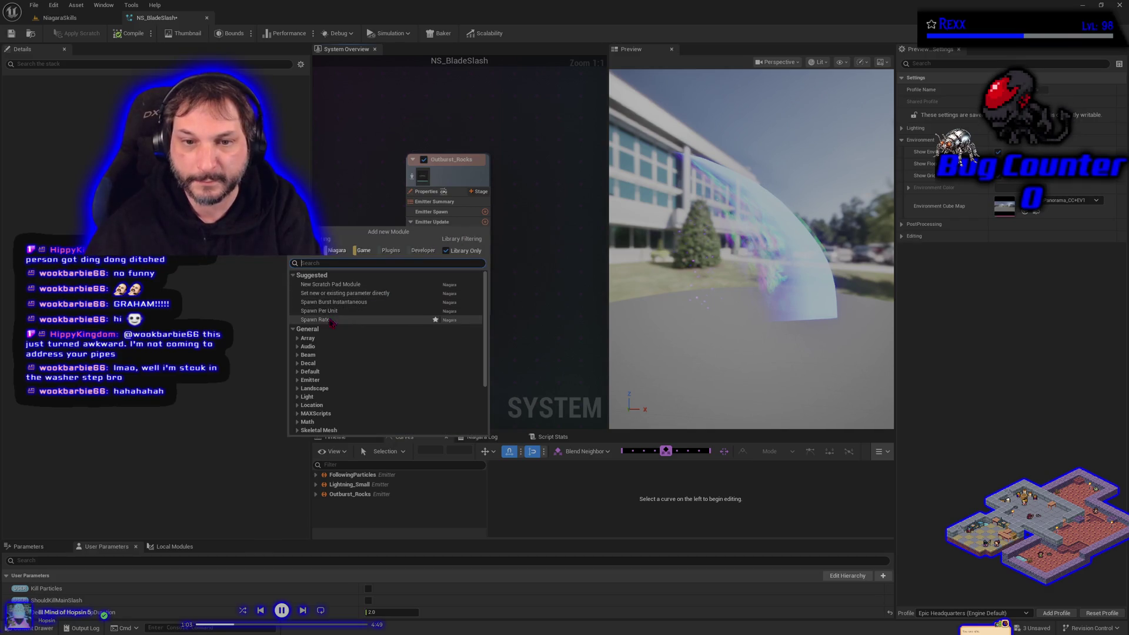
Add a Spawn Rate module using Random Range Float from 25 to 55, then compile.
left_click(318, 319)
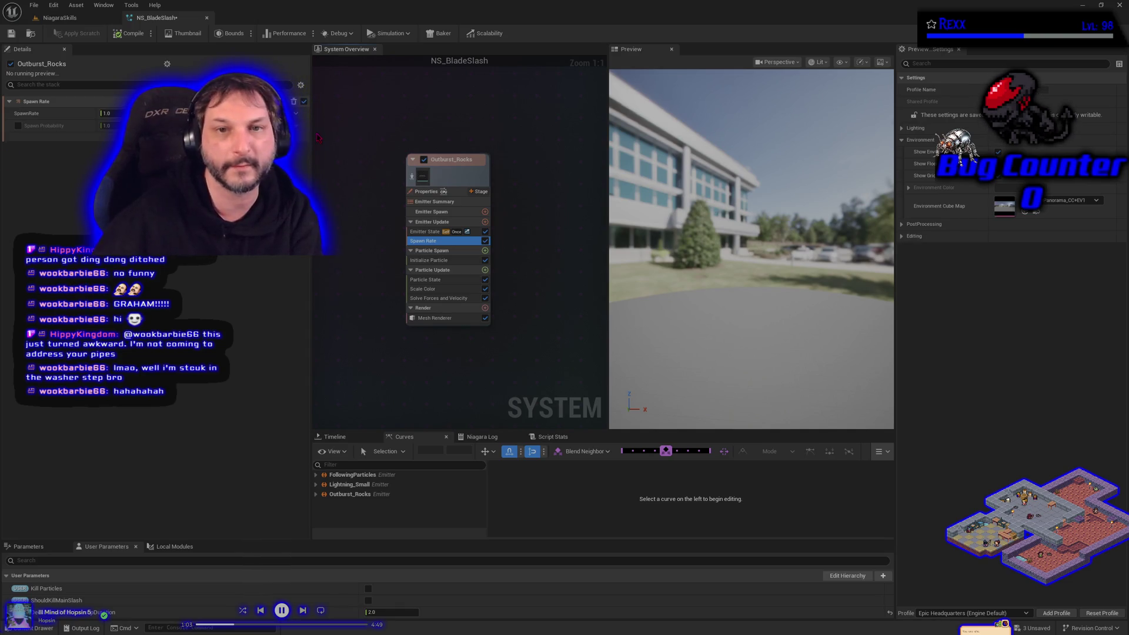
left_click(296, 113)
left_click(259, 227)
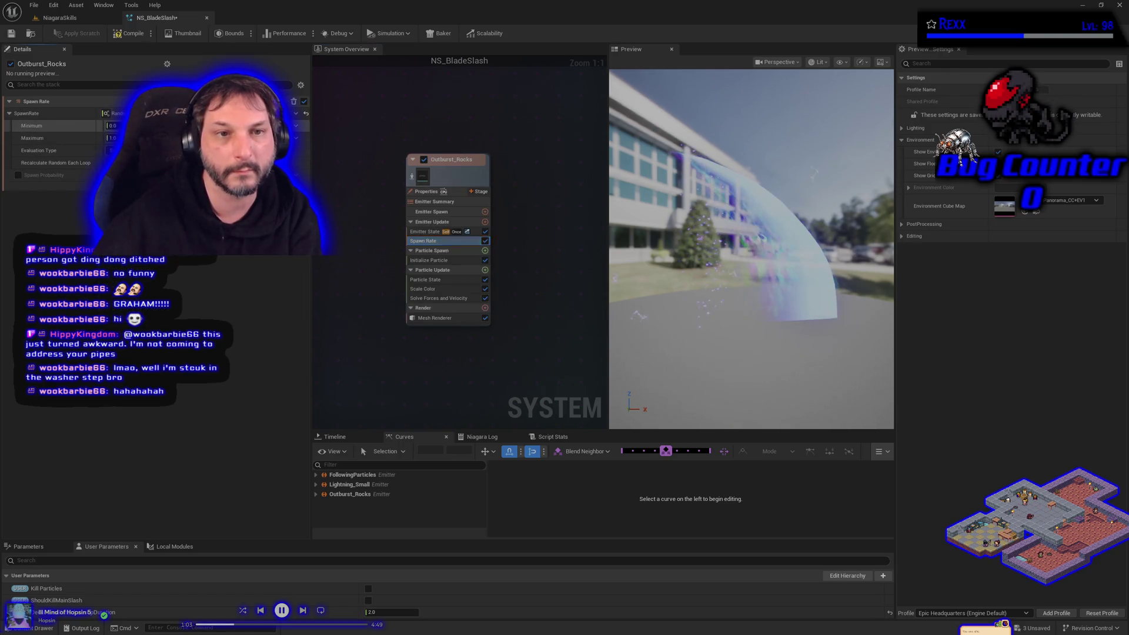
type("25")
key("Tab")
type("55")
left_click(128, 33)
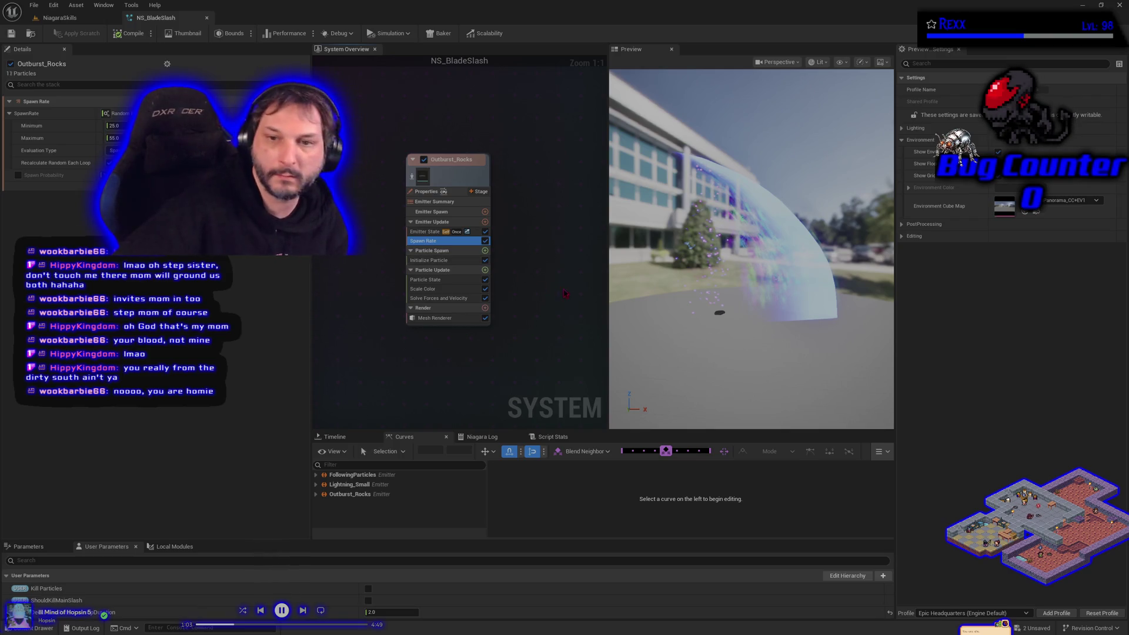
Set Initialize Particle's lifetime mode to random between minimum and maximum.
left_click(462, 260)
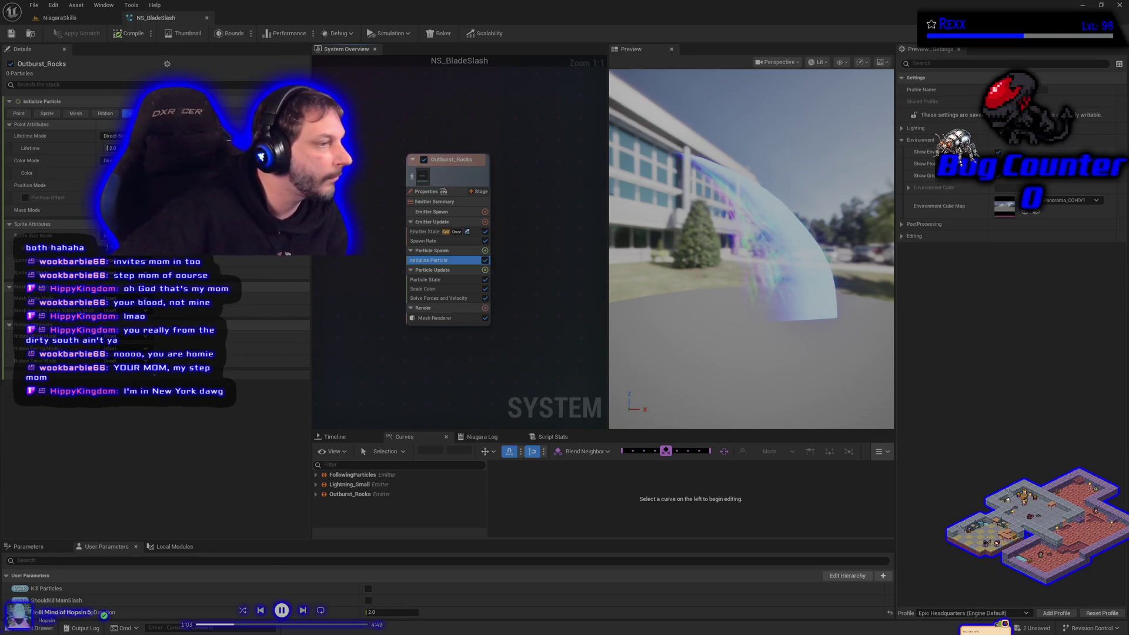
left_click(109, 149)
left_click(108, 159)
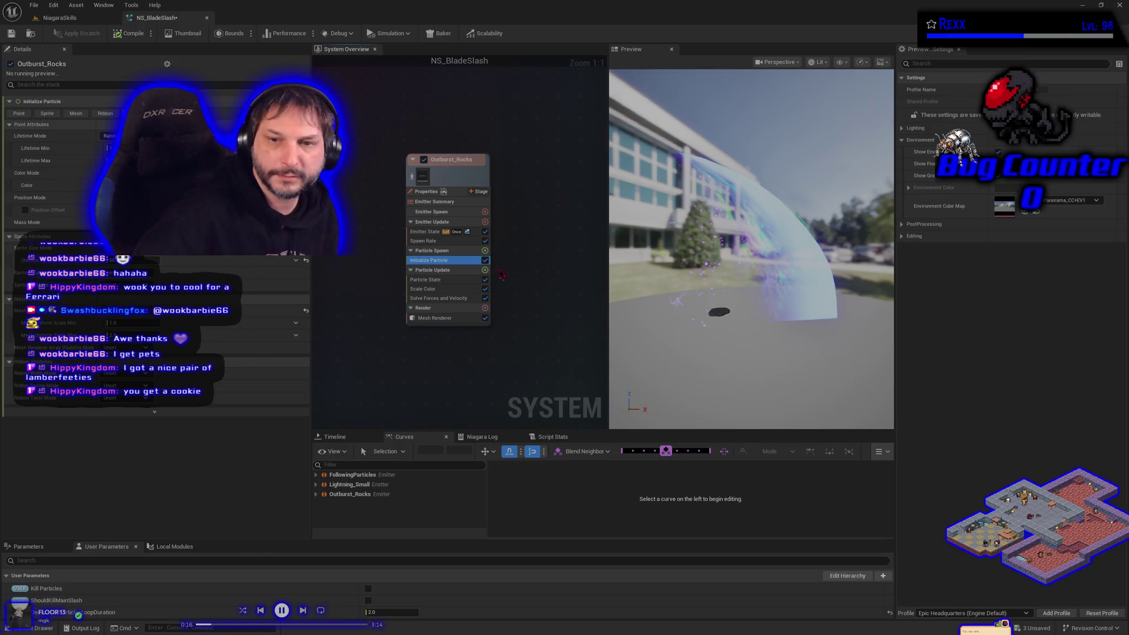
left_click(484, 250)
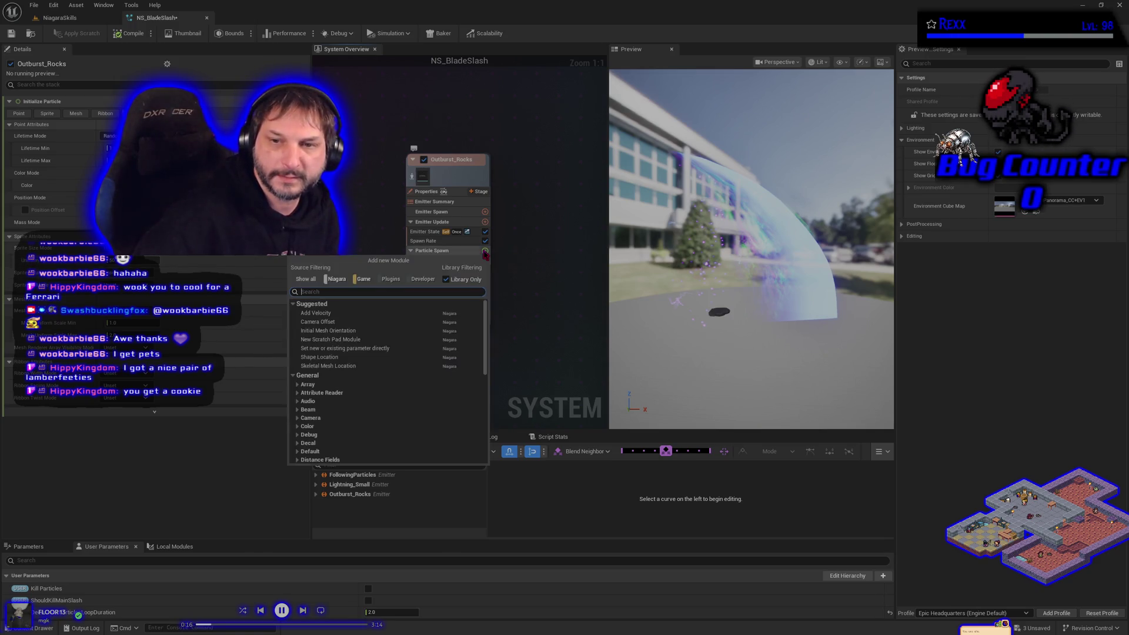
Add Initial Mesh Orientation and Shape Location modules to Outburst_Rocks's Particle Spawn.
left_click(328, 330)
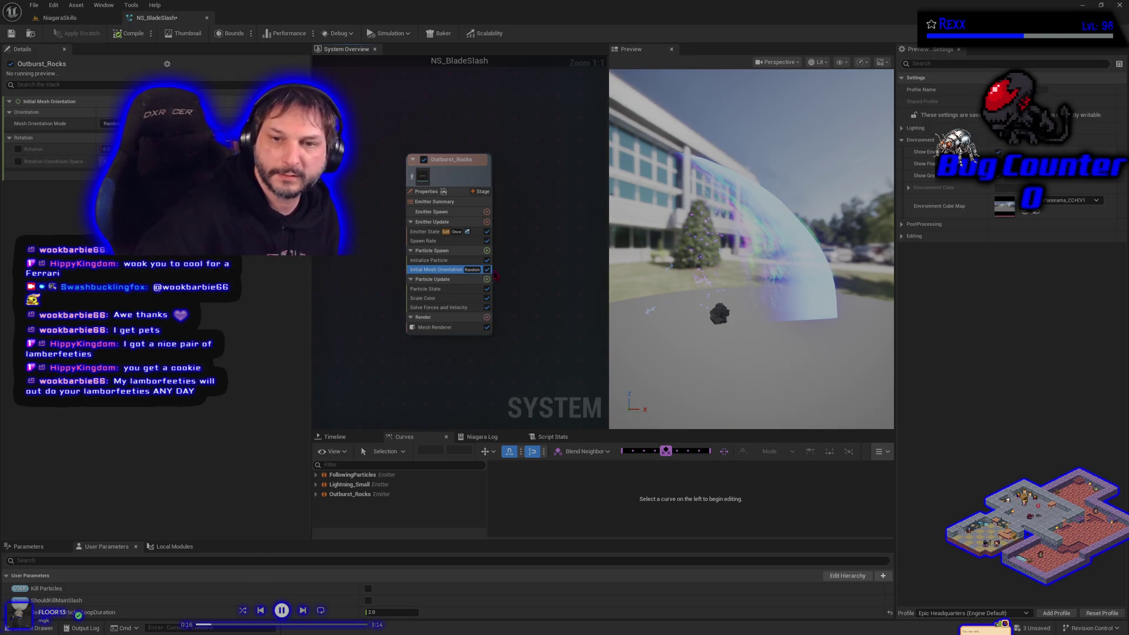
left_click(487, 251)
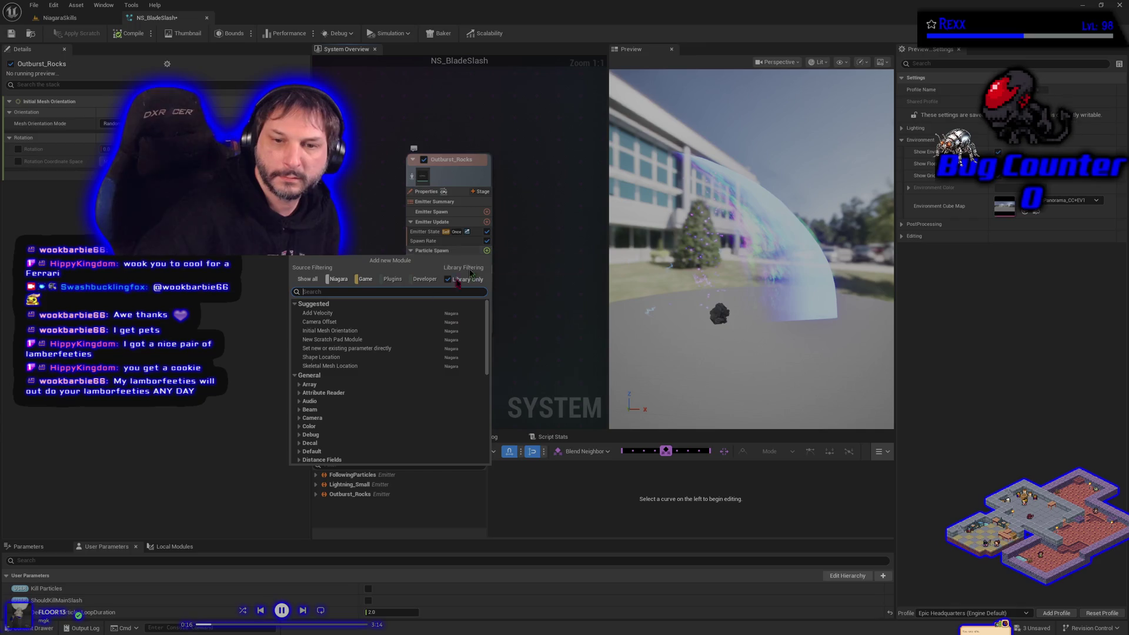
left_click(348, 357)
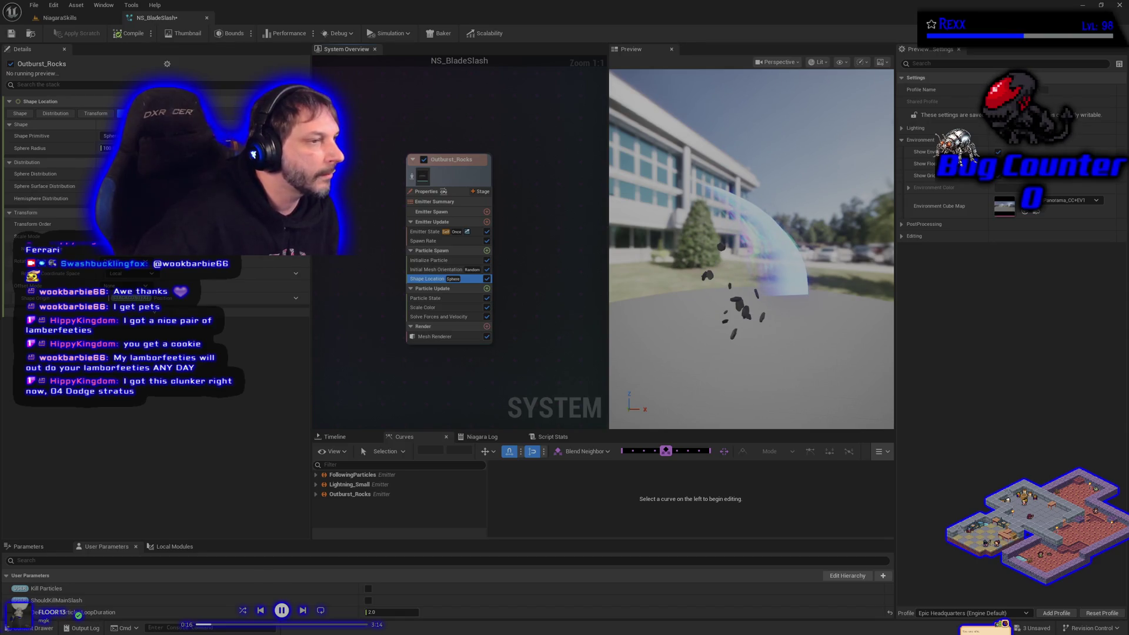
Set Shape Location to a Box/Plane primitive in Plane mode and change its Rotation Mode.
left_click(53, 135)
left_click(117, 148)
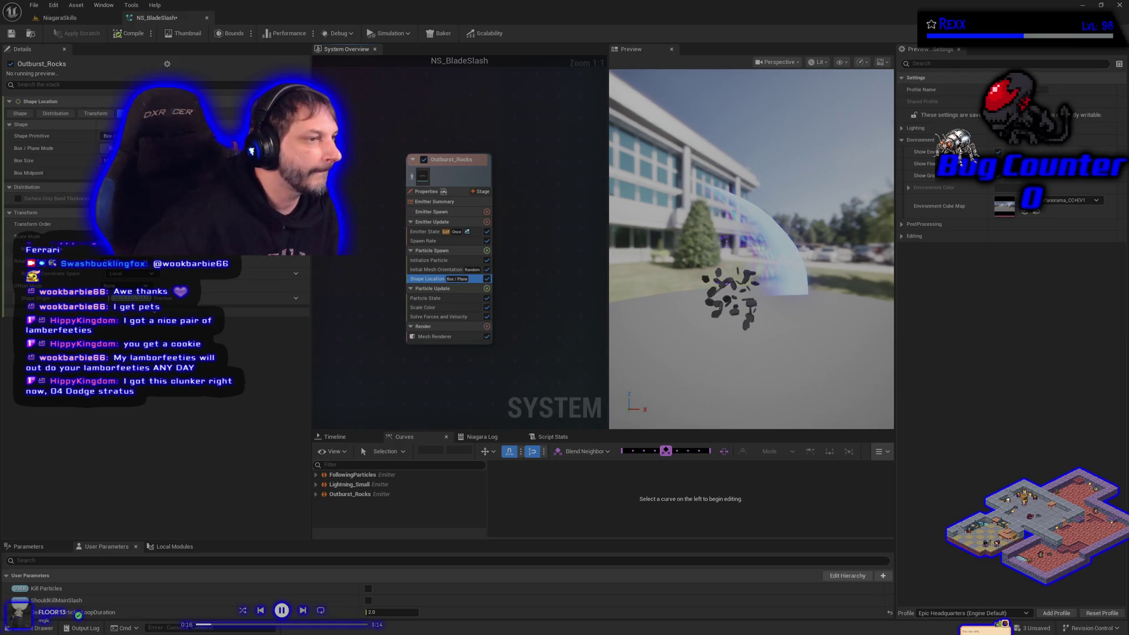
left_click(109, 149)
left_click(117, 165)
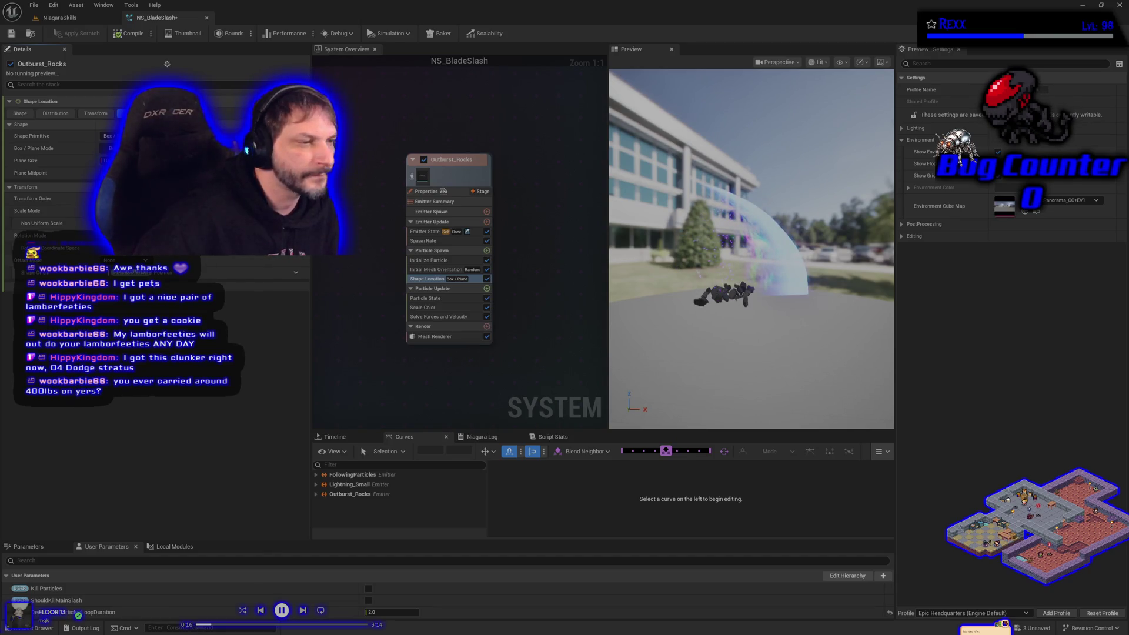
left_click(118, 235)
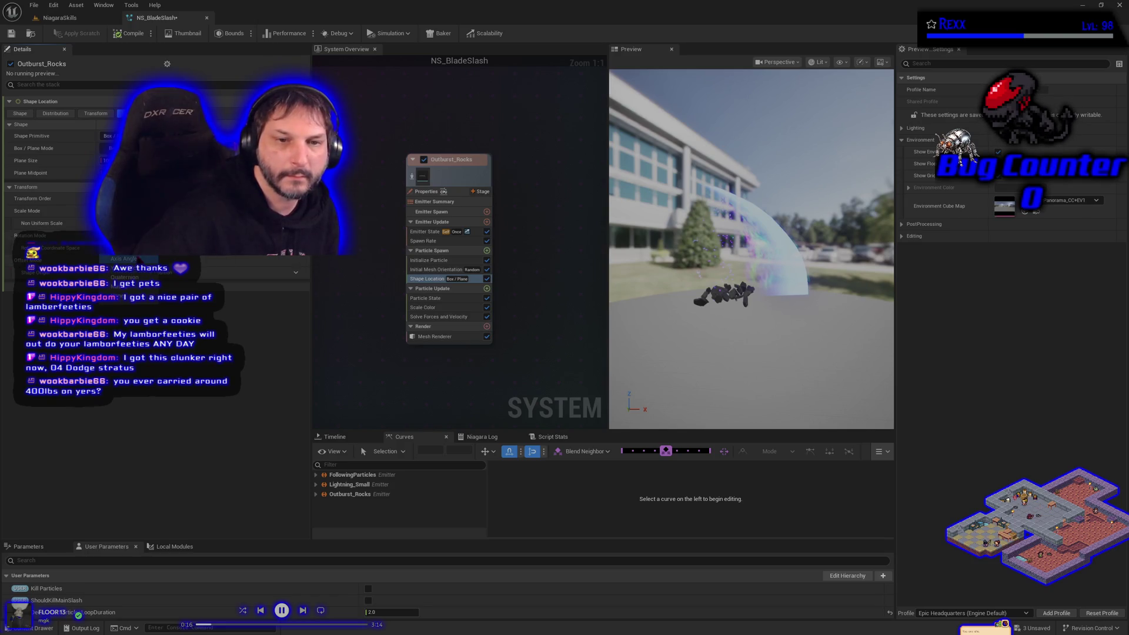
left_click(127, 270)
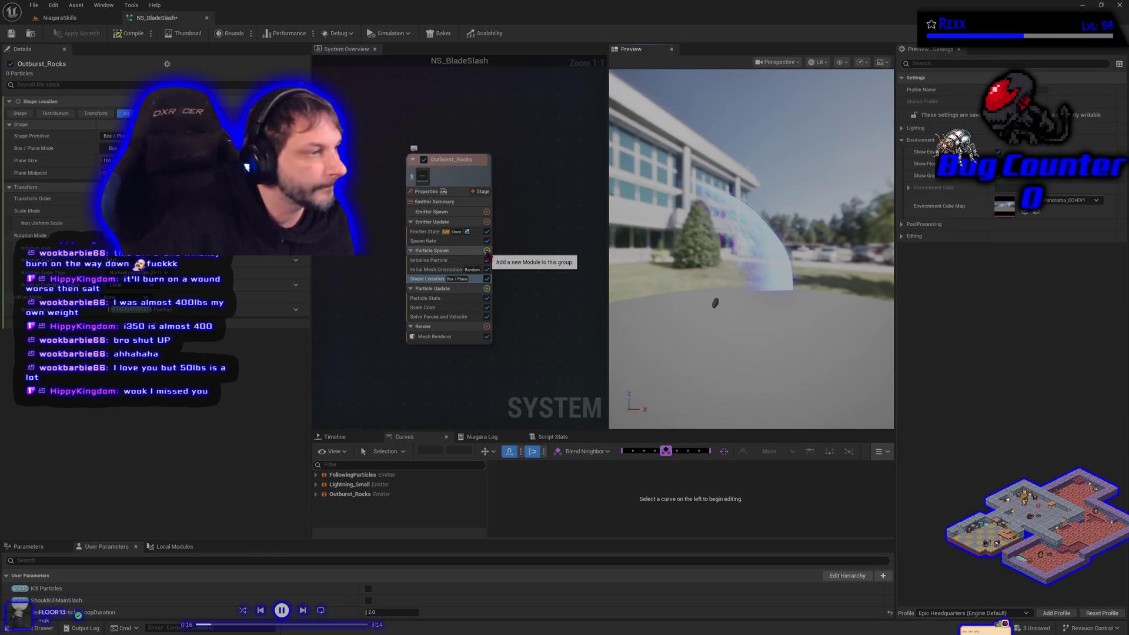
Add an Add Velocity module at Particle Spawn with Velocity Mode set to In Cone.
left_click(487, 251)
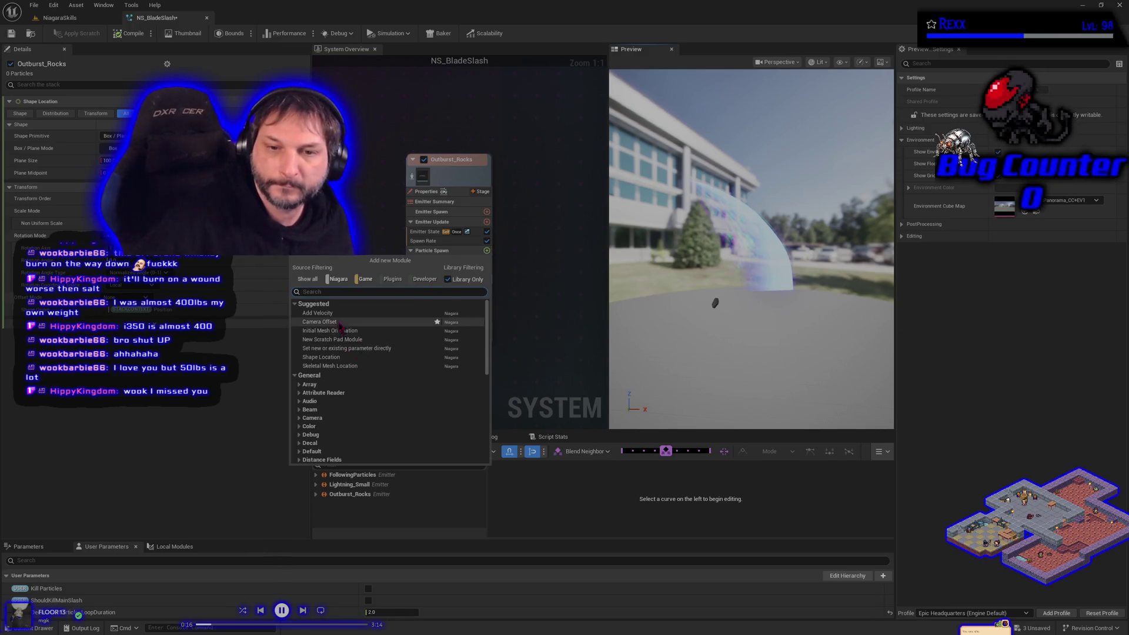
left_click(320, 312)
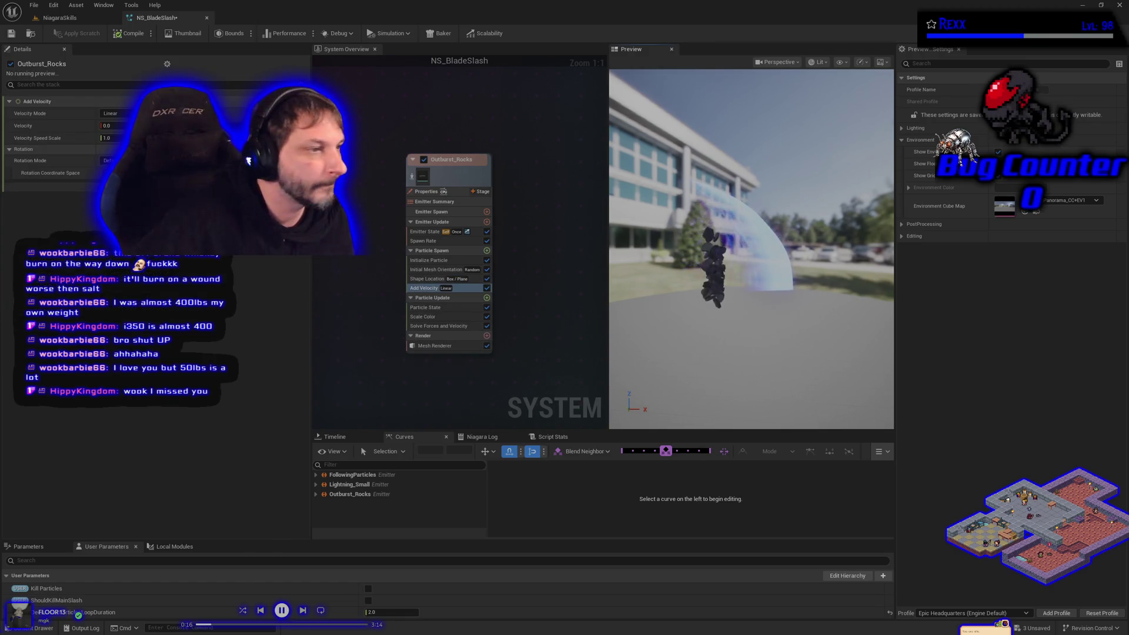
left_click(117, 113)
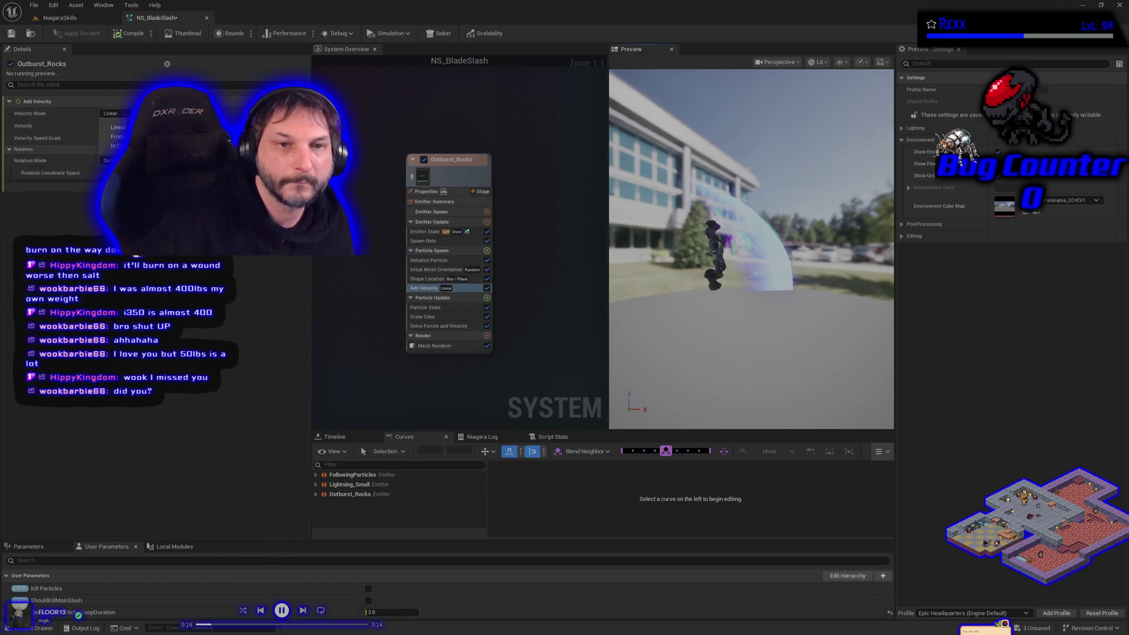
left_click(114, 145)
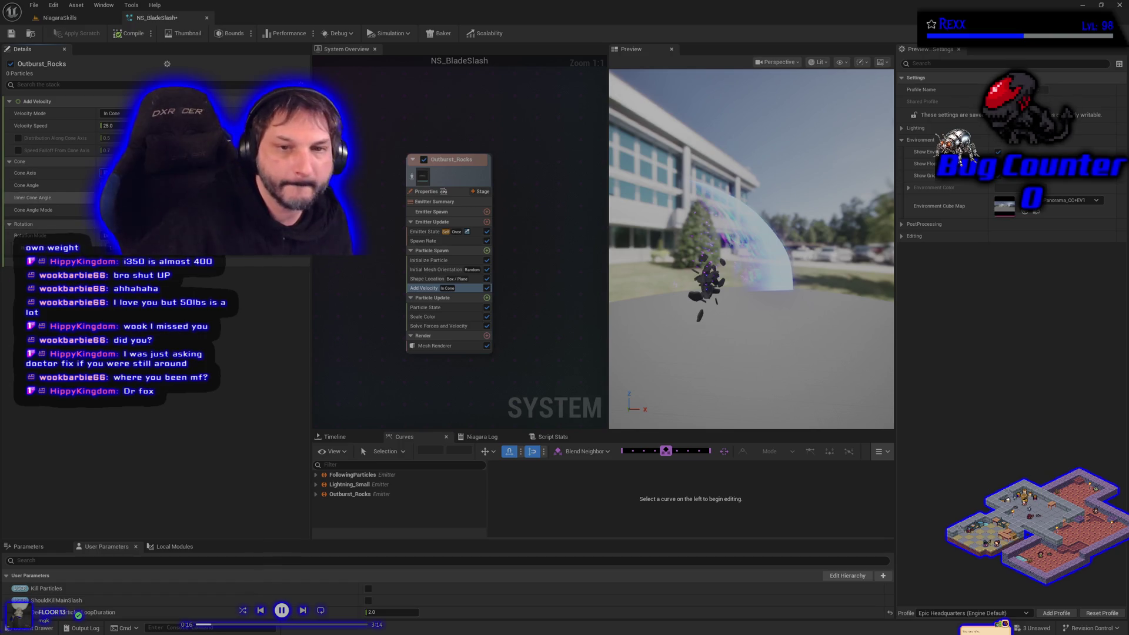
Drive Cone Angle and Velocity Speed with Random Range Float, recompiling to preview the rocks.
left_click(294, 245)
left_click(177, 295)
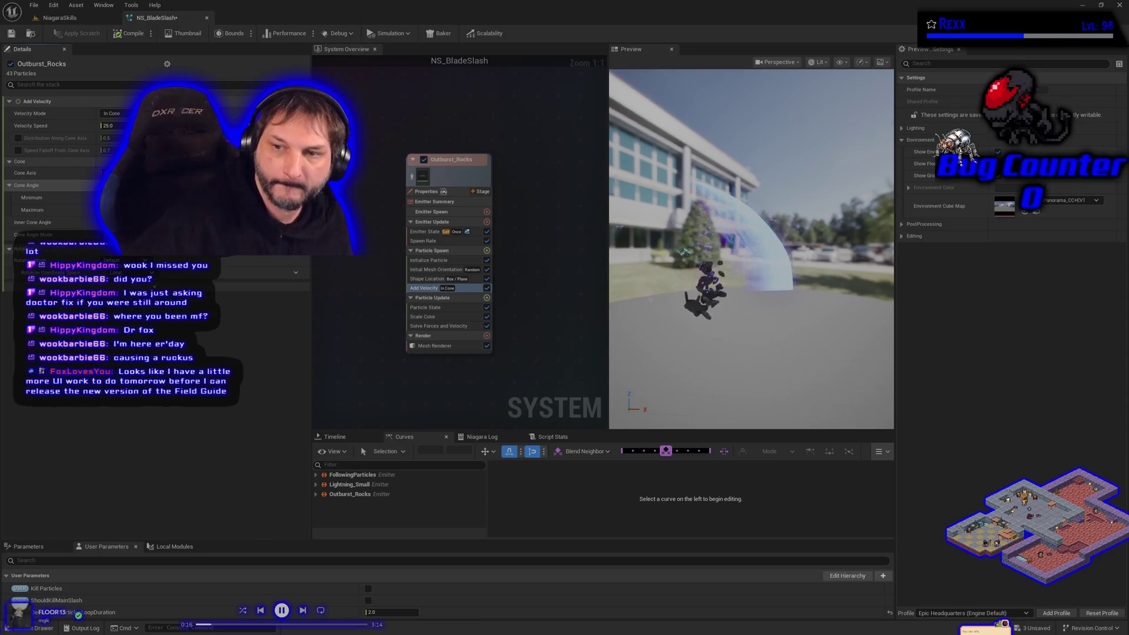
left_click(11, 34)
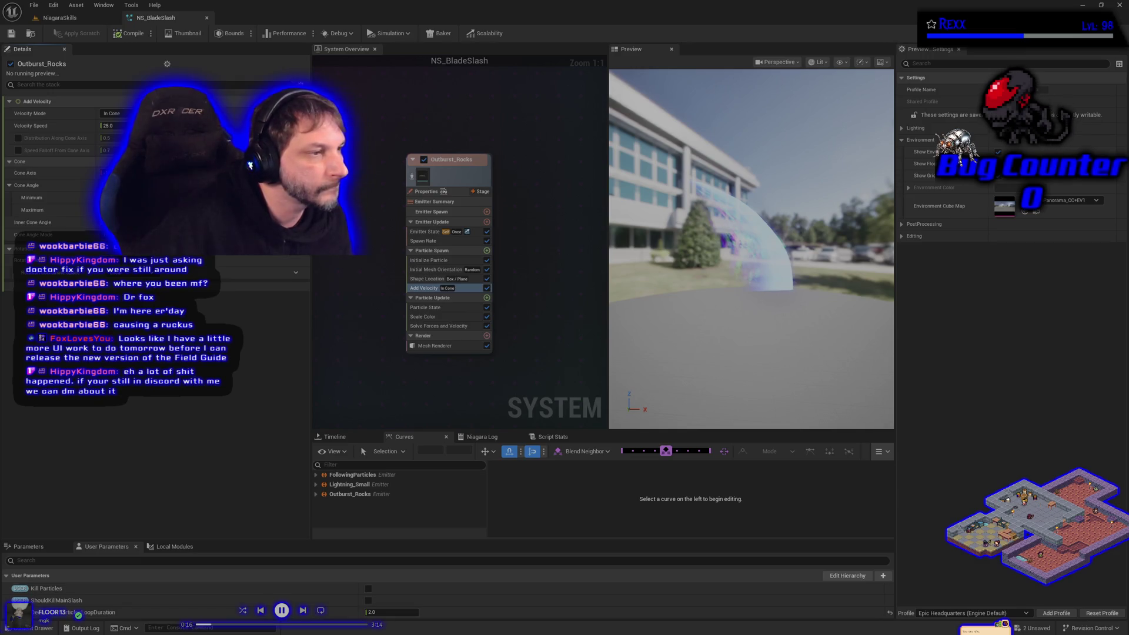
key("Return")
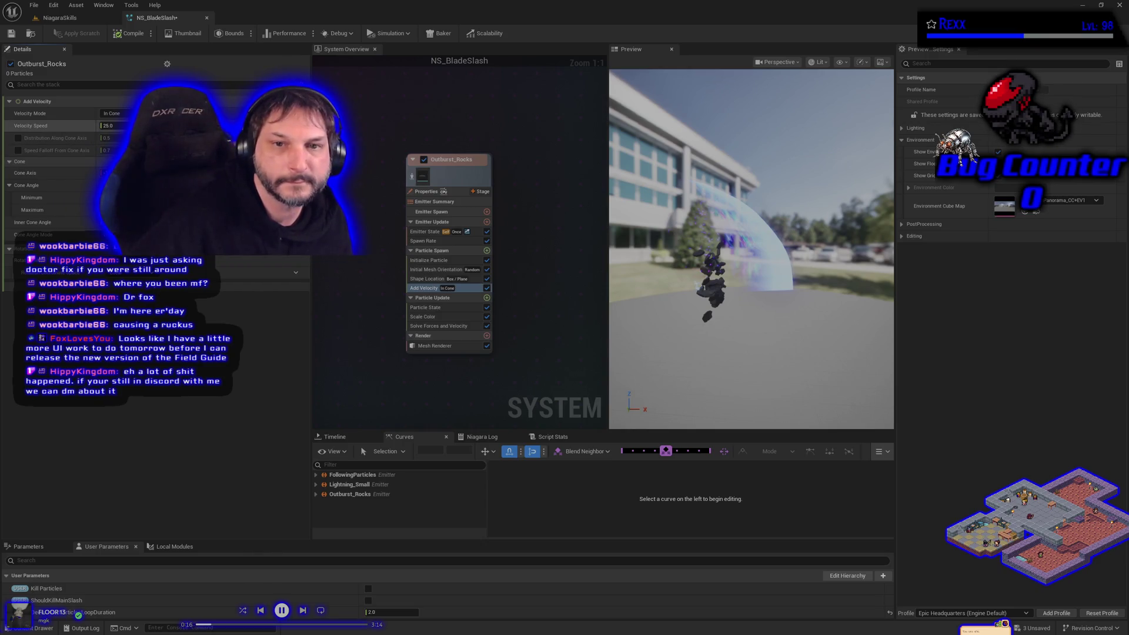
left_click(296, 125)
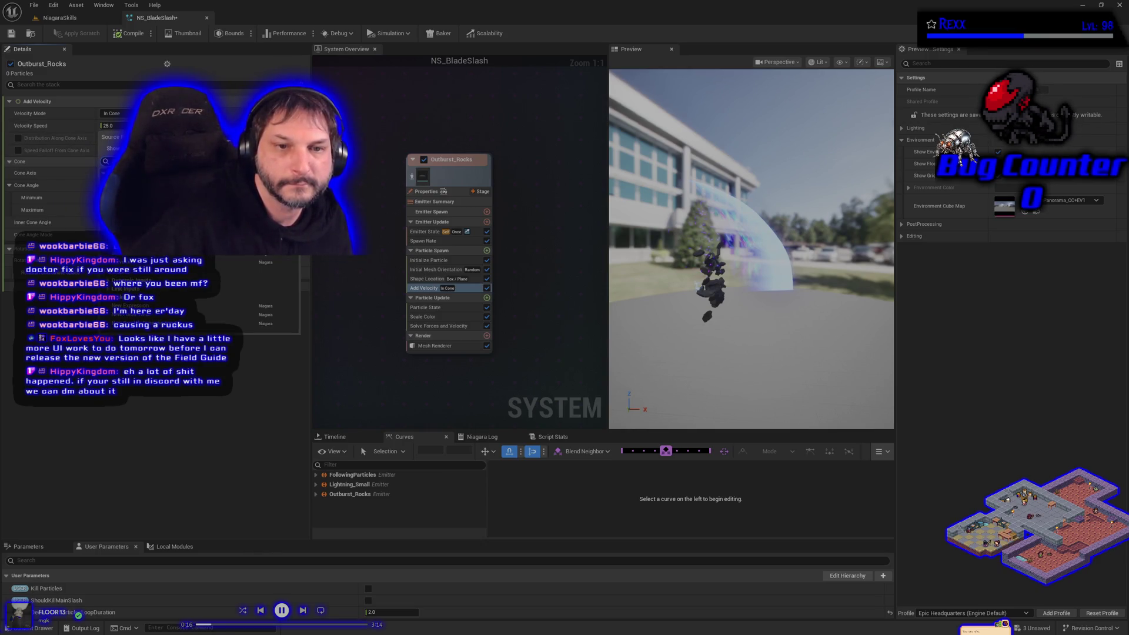
left_click(176, 306)
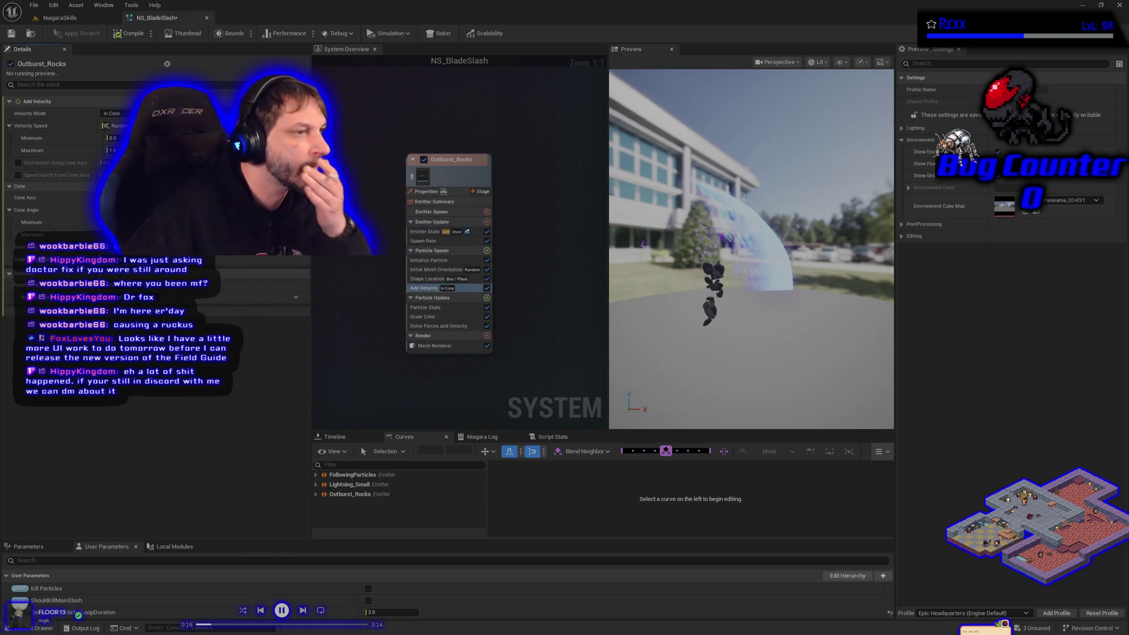
Set Velocity Speed to a 300 minimum and 400 maximum, then save and compile.
left_click(113, 138)
type("300")
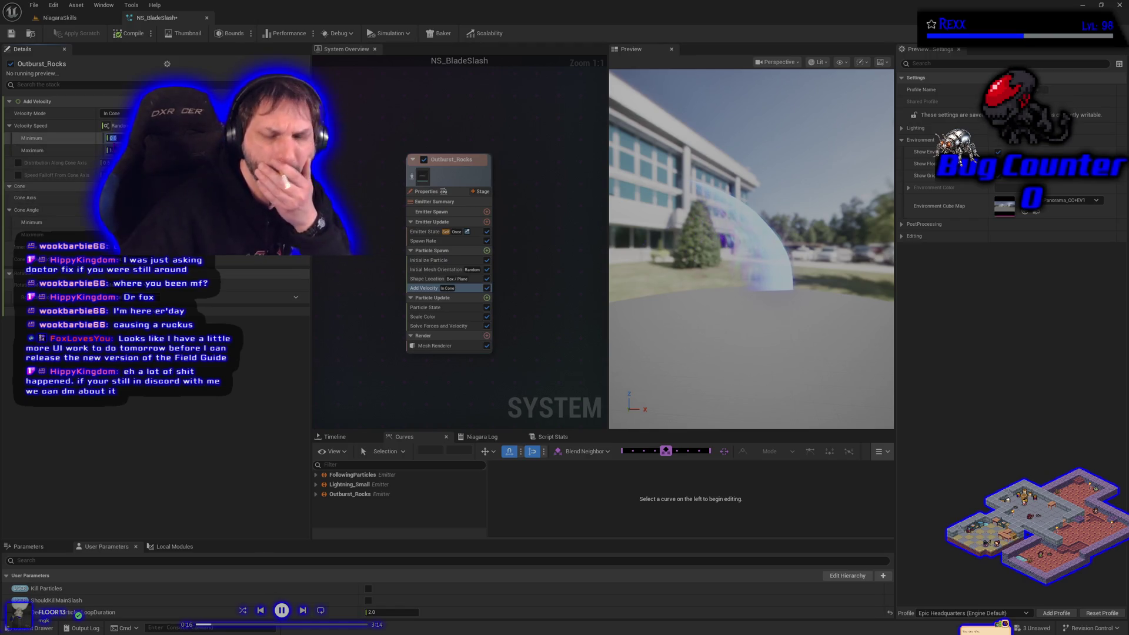
left_click(110, 150)
type("4")
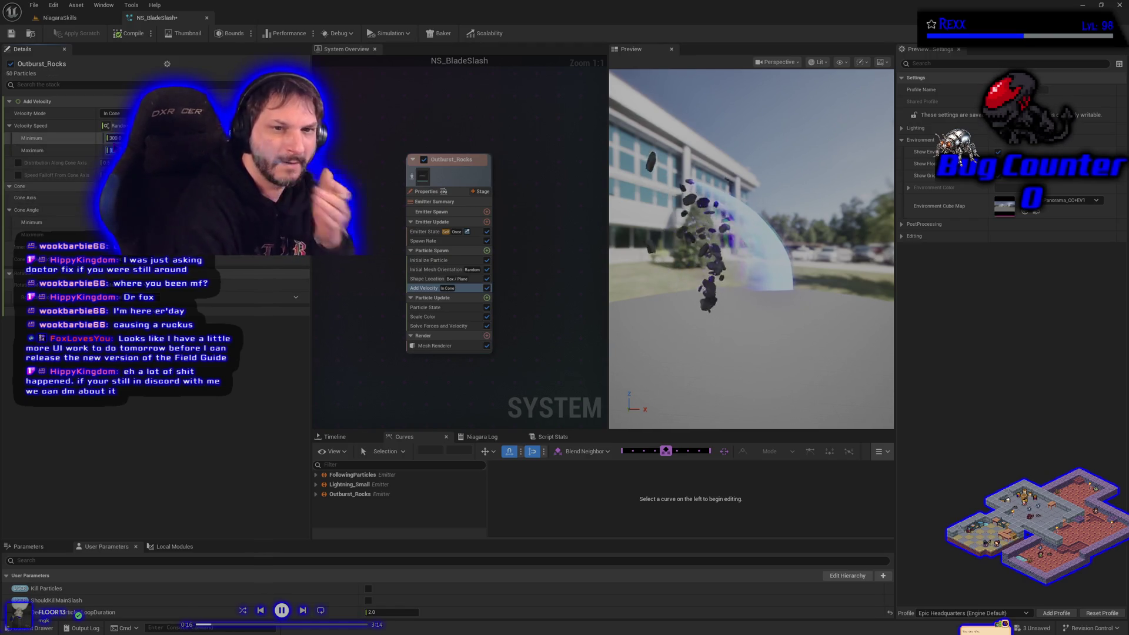
type("00")
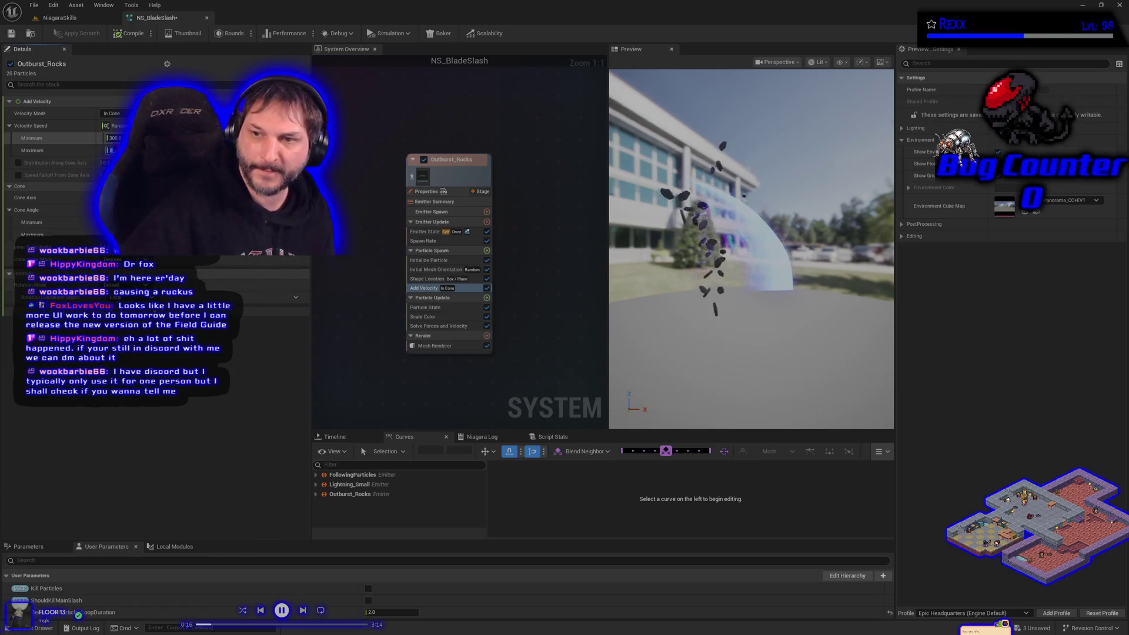
key("Return")
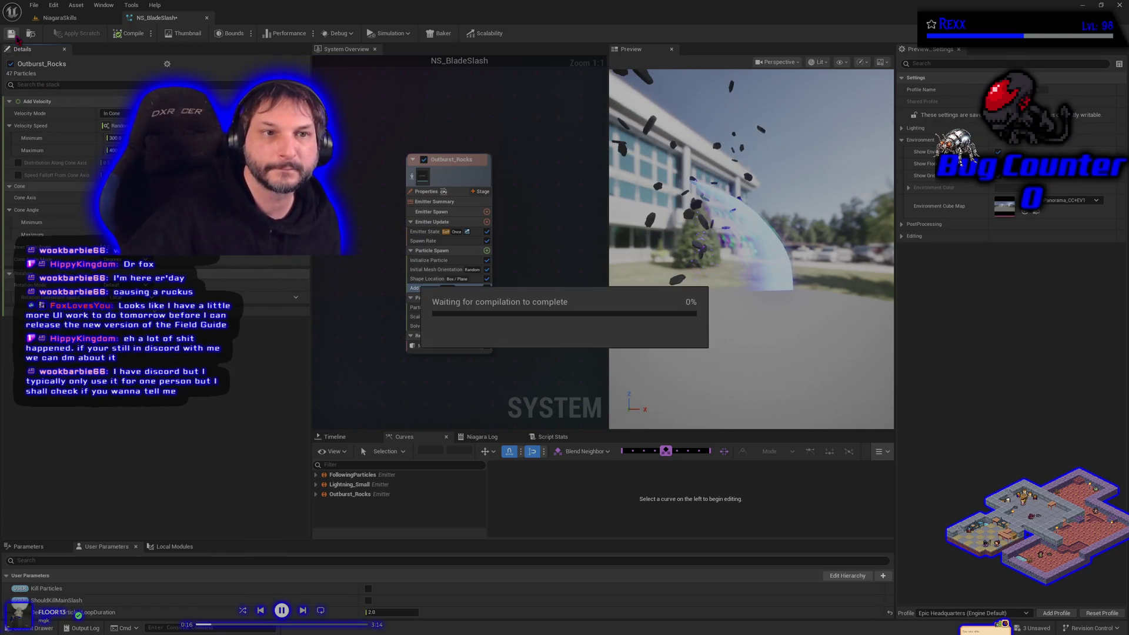
key("ctrl+s")
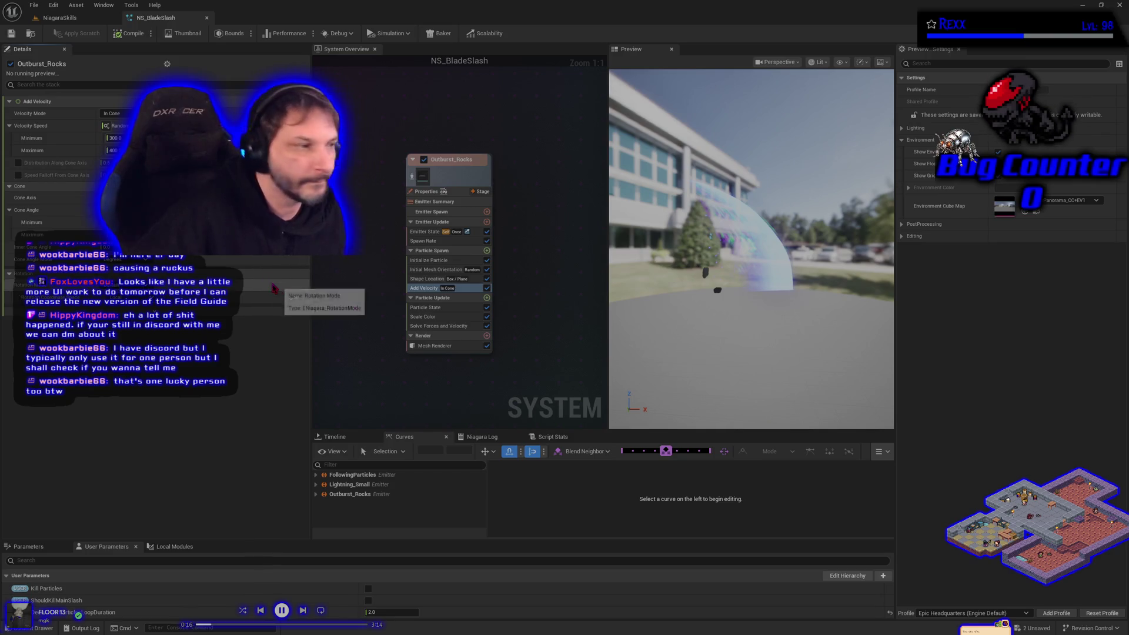
left_click(486, 298)
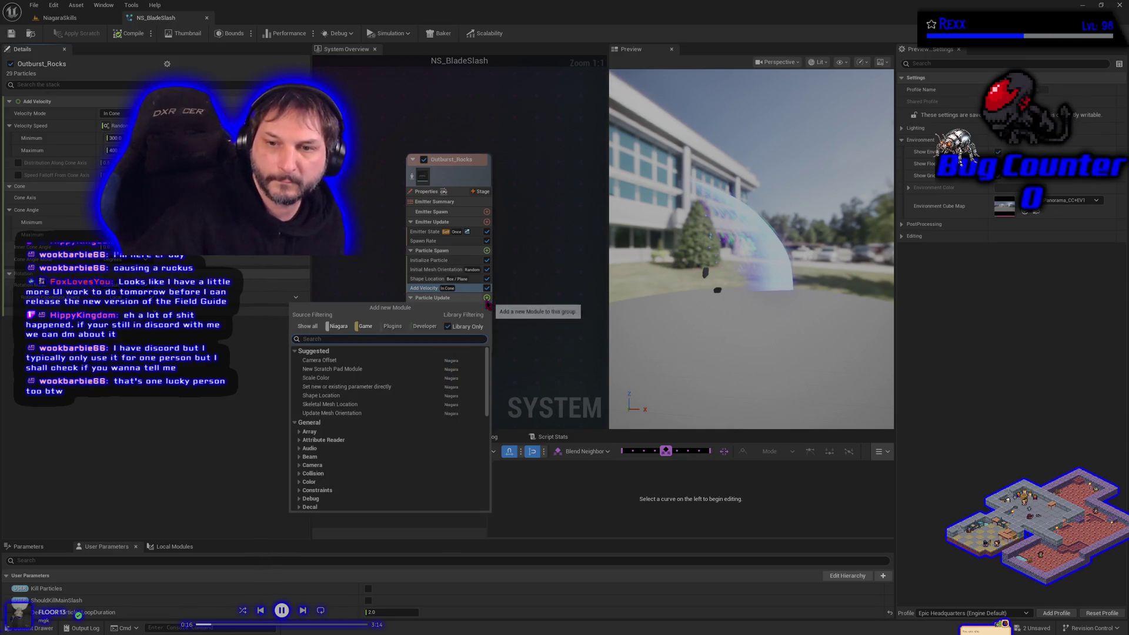
Add Gravity Force and Collision modules to Outburst_Rocks' Particle Update.
type("grav")
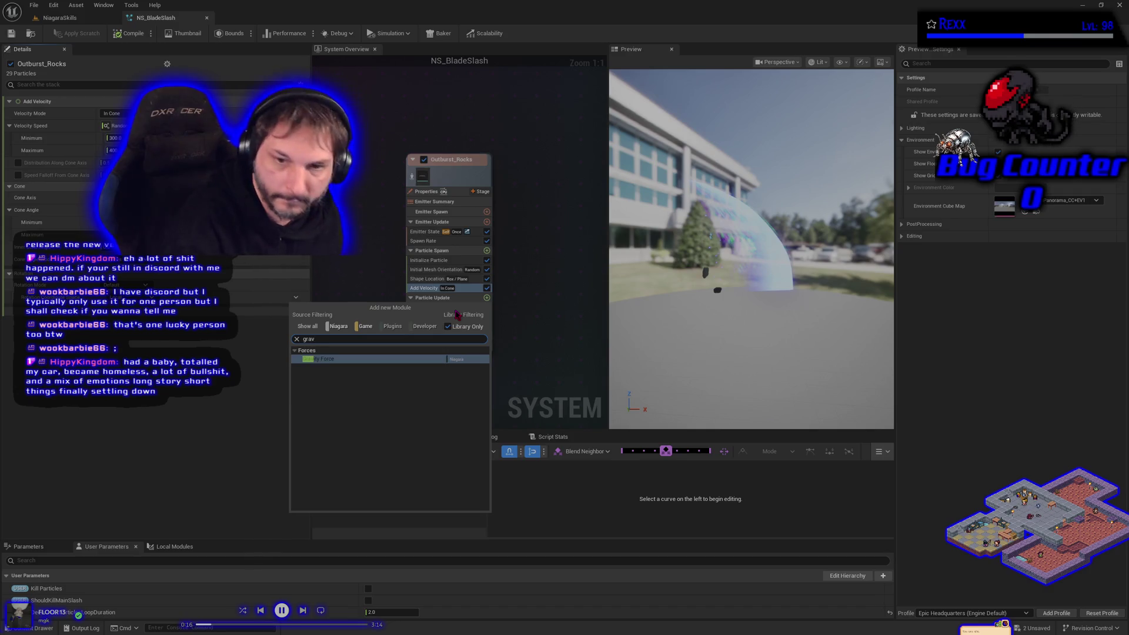
key("Return")
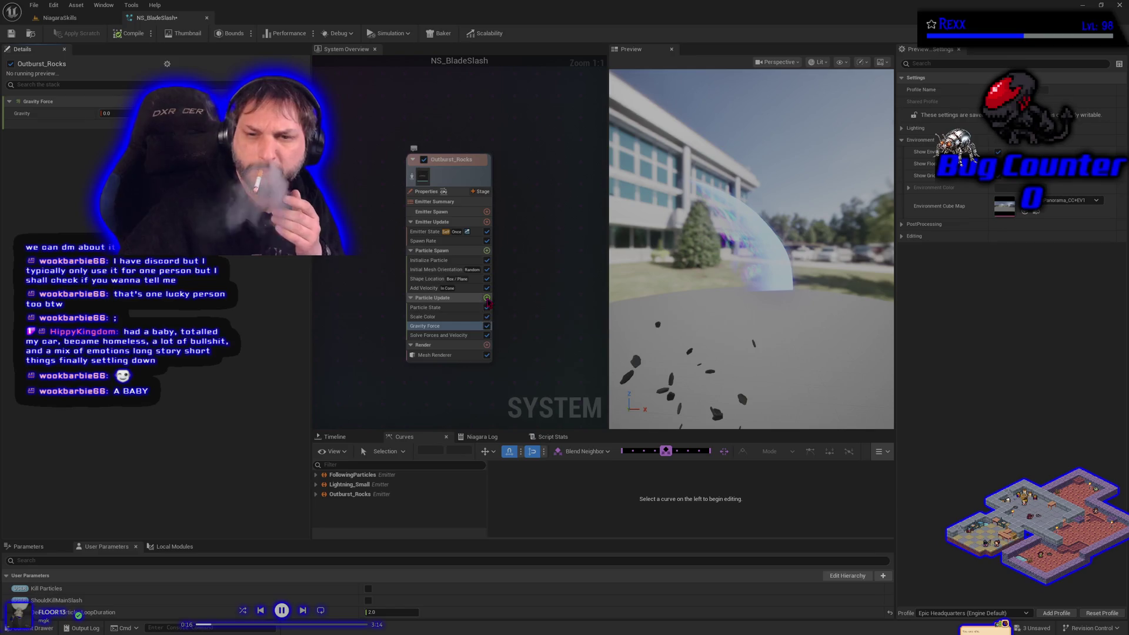
left_click(487, 297)
type("coll")
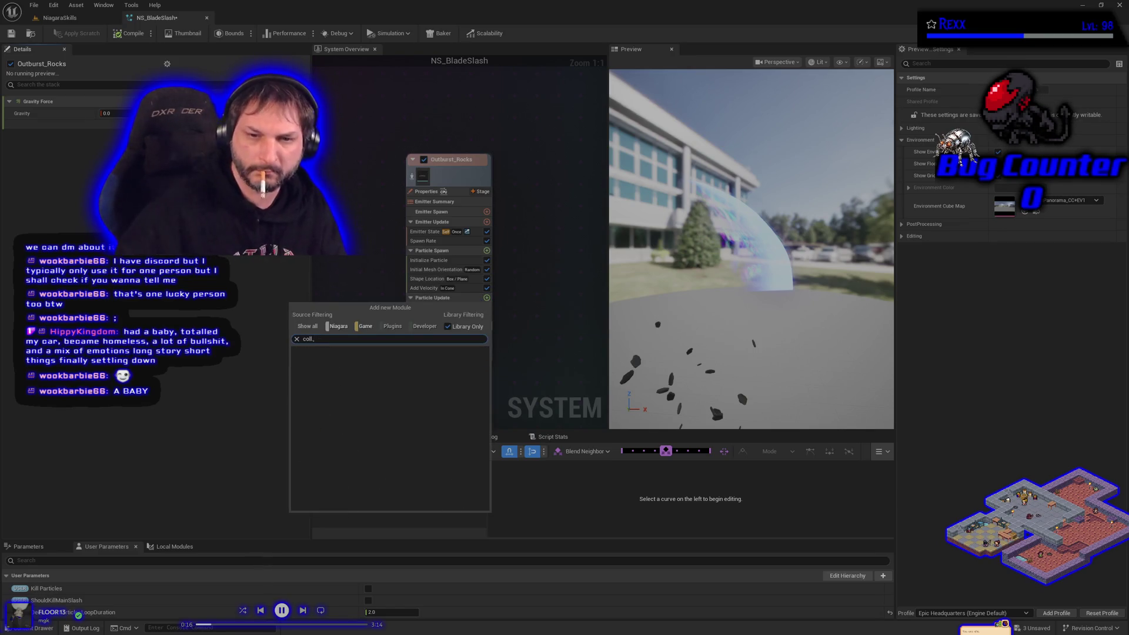
key("Return")
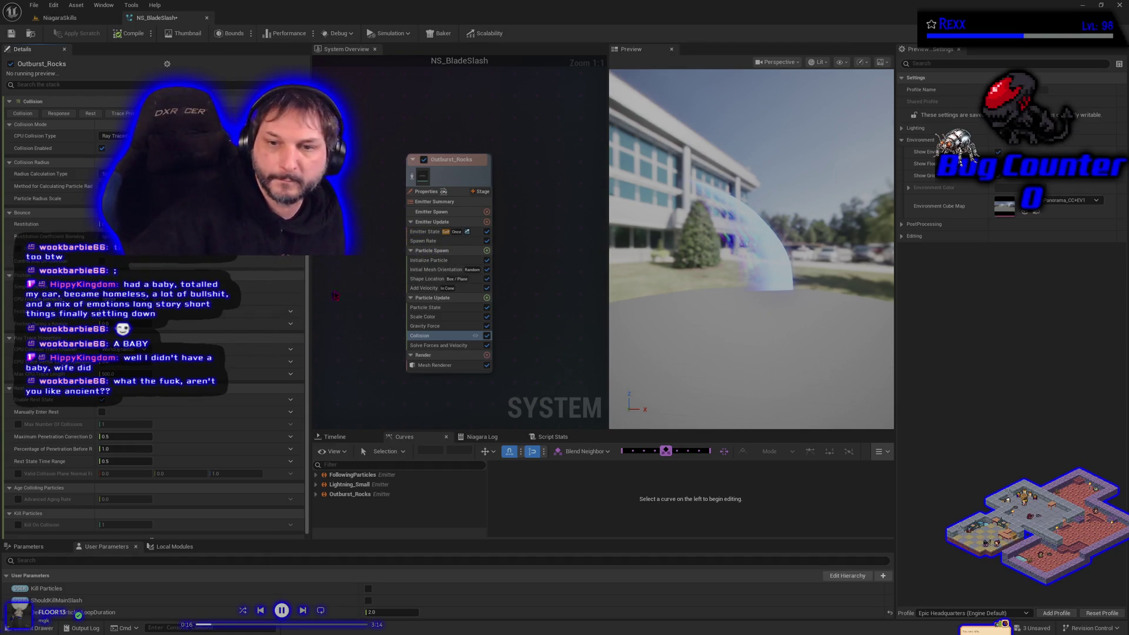
Add a Drag module to Particle Update, keeping Drag and Rotational Drag at 1.0.
left_click(486, 298)
type("drag")
key("Return")
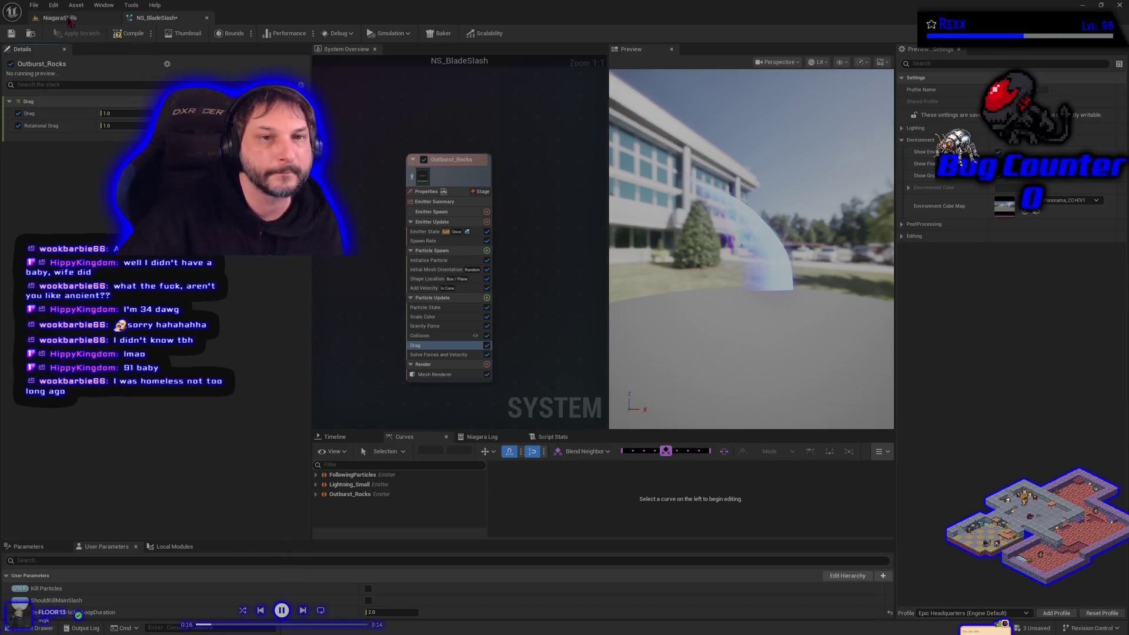
left_click(34, 5)
Save all assets, then play the NiagaraSkills level to watch the rock burst before stopping.
left_click(56, 61)
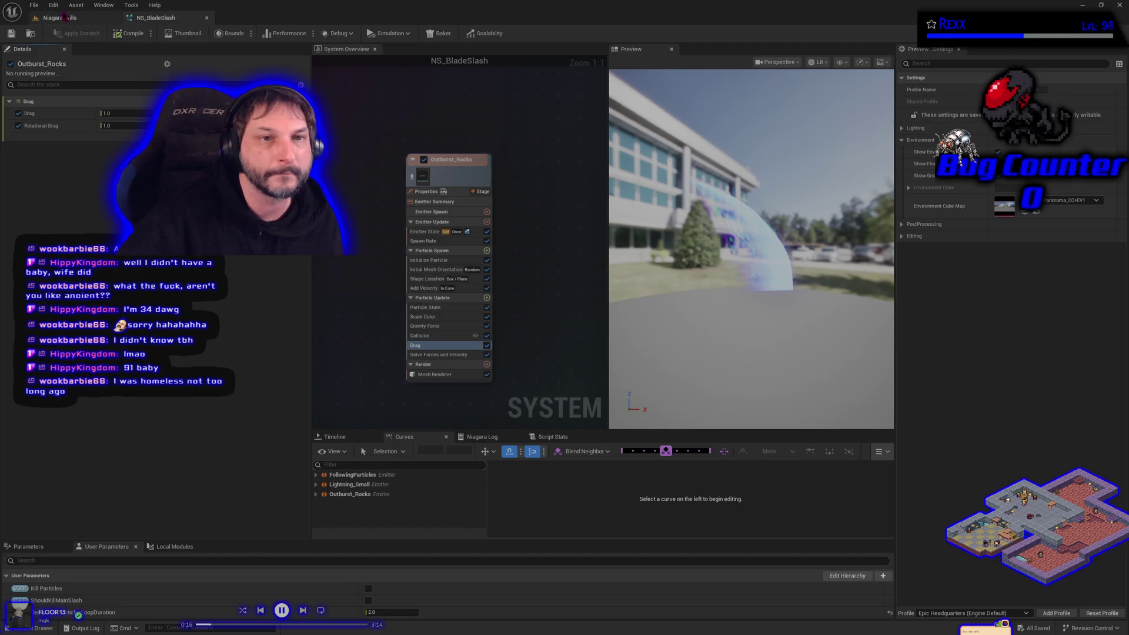
left_click(76, 18)
left_click(239, 33)
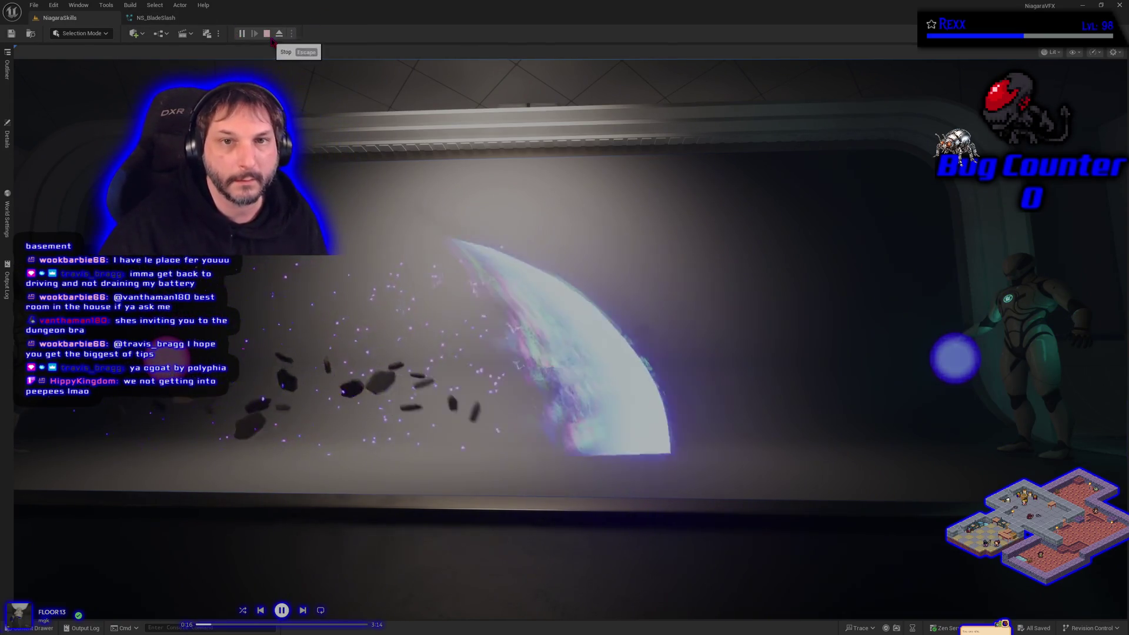
key("Escape")
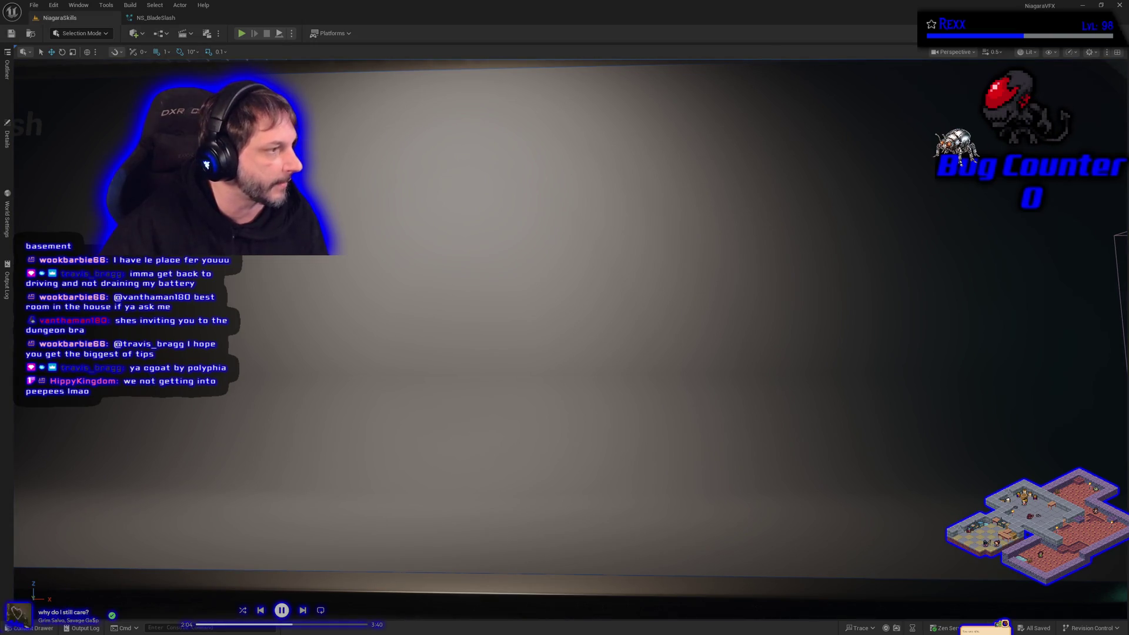
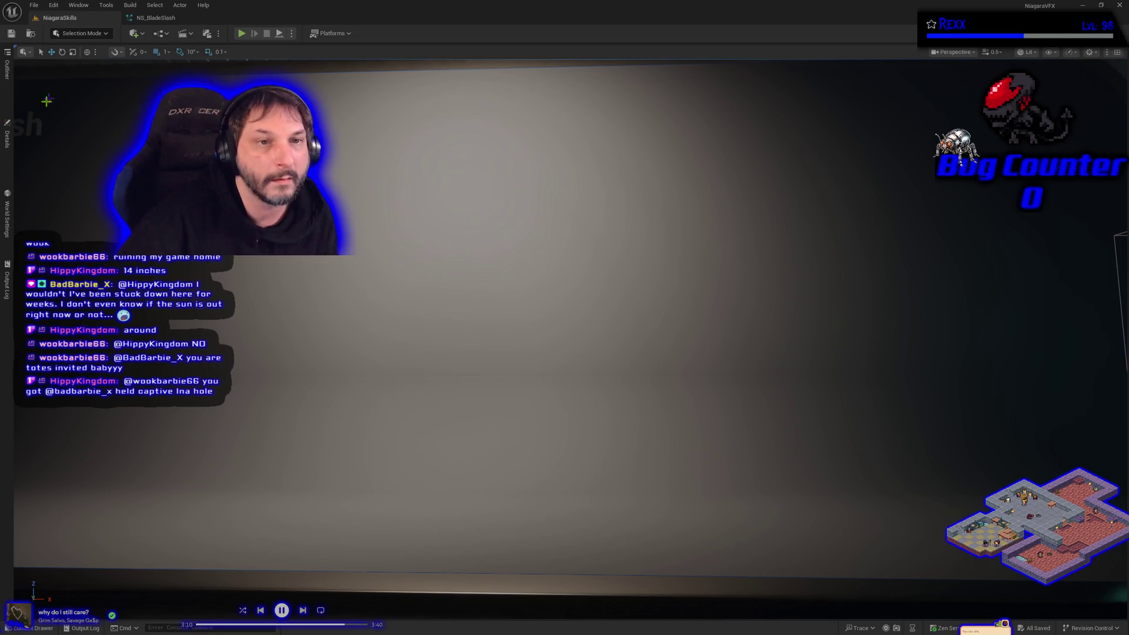
Save and play-test the NiagaraSkills level, then set the BP_ProjectileVFXSpawner property to 500.0.
left_click(7, 138)
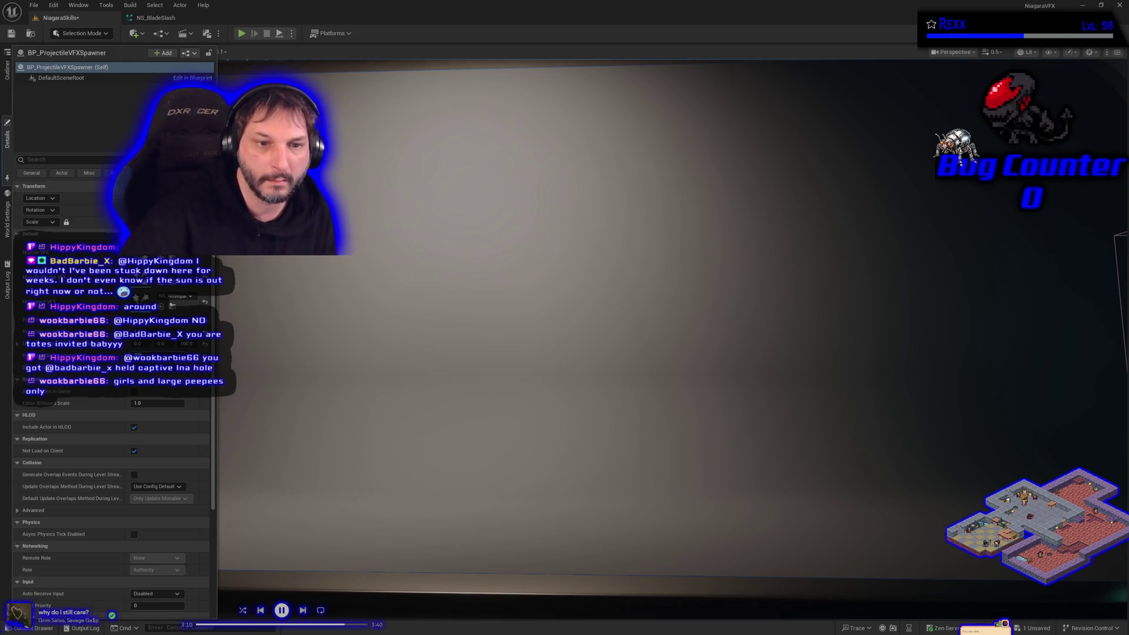
left_click(12, 33)
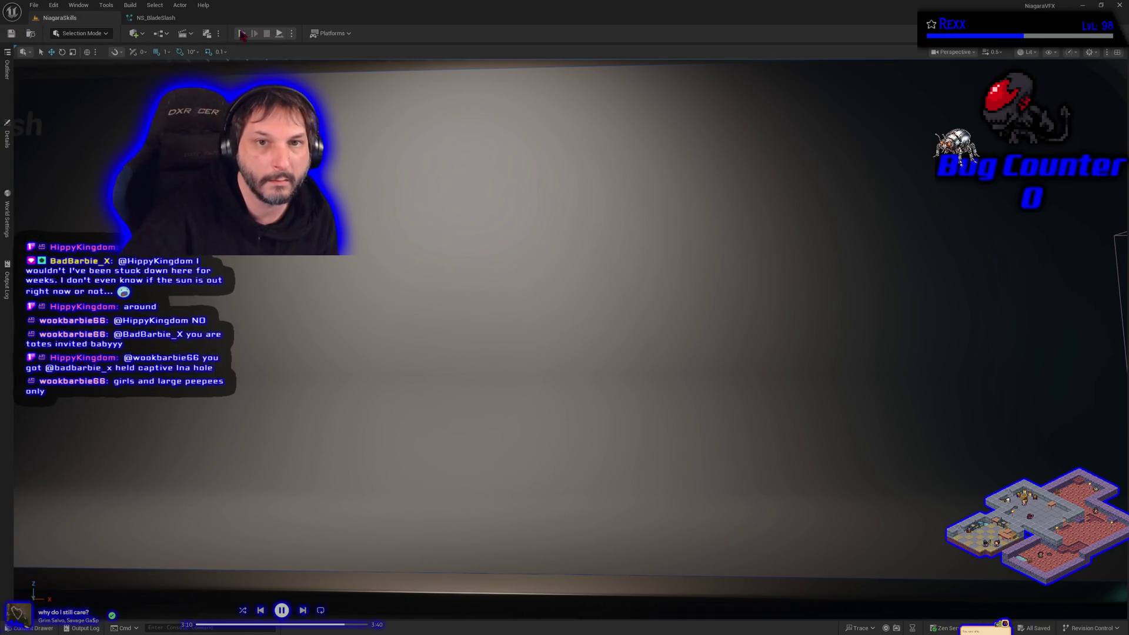
left_click(242, 34)
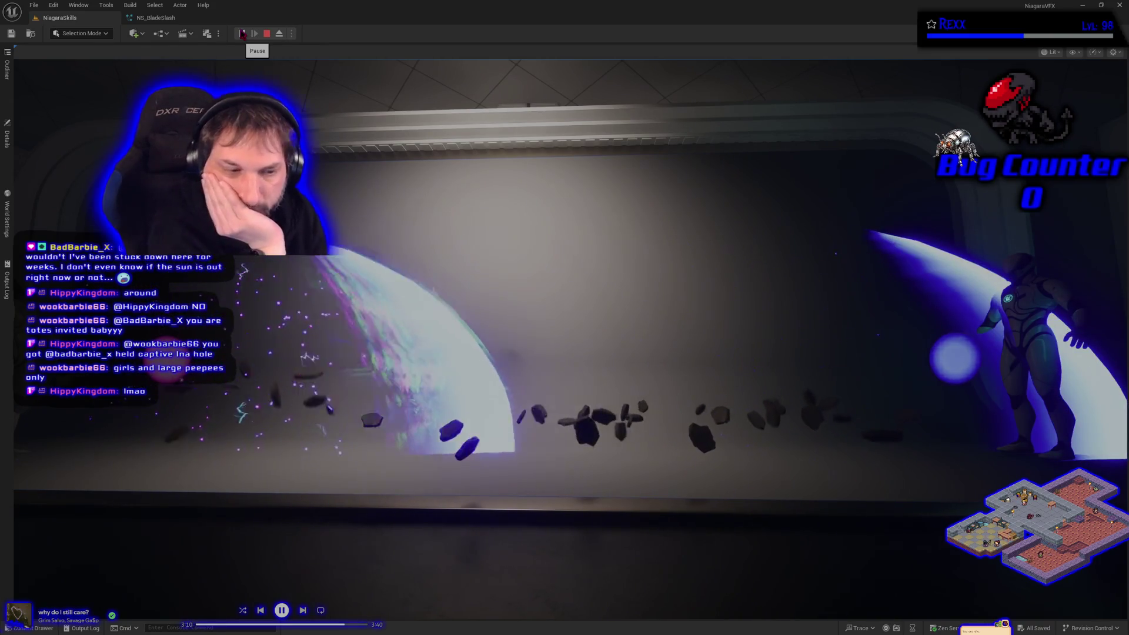
key("Escape")
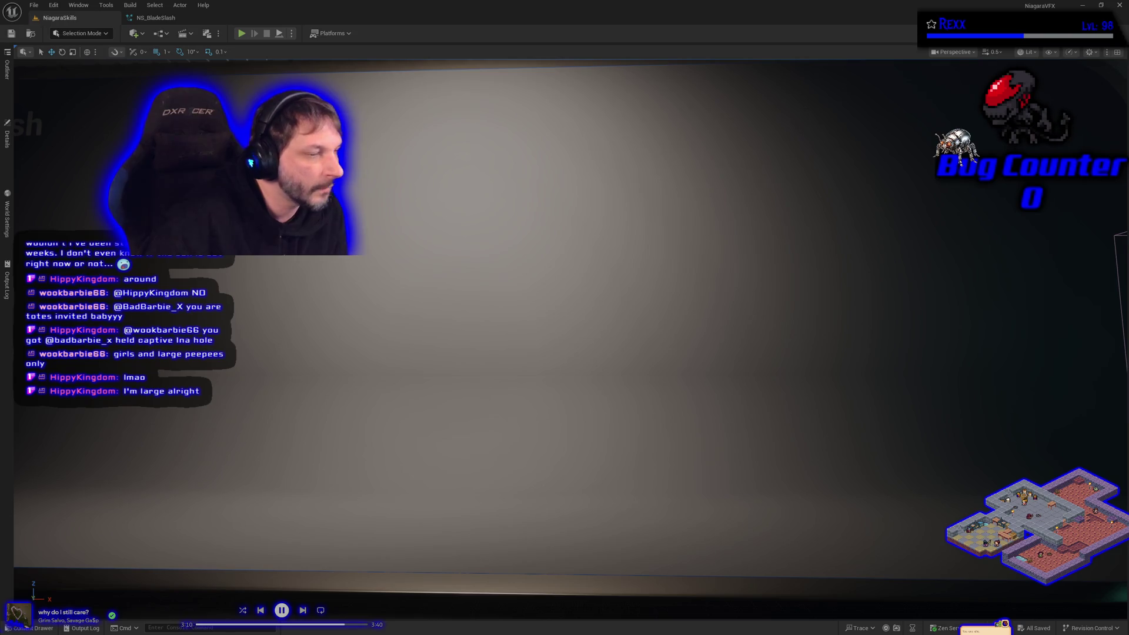
left_click(7, 137)
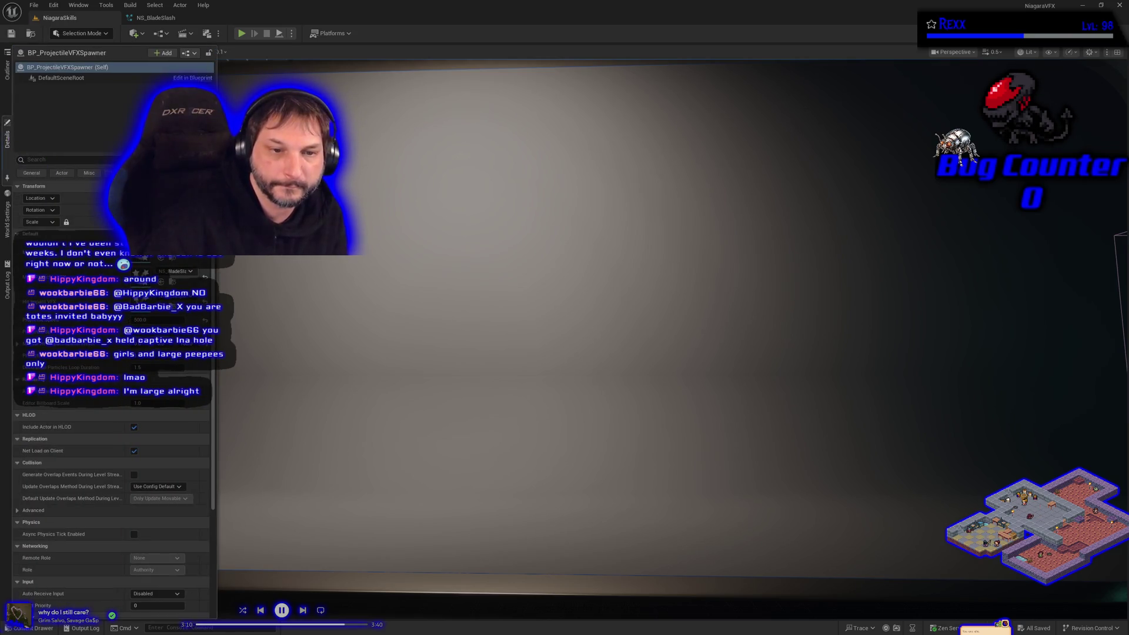
key("Return")
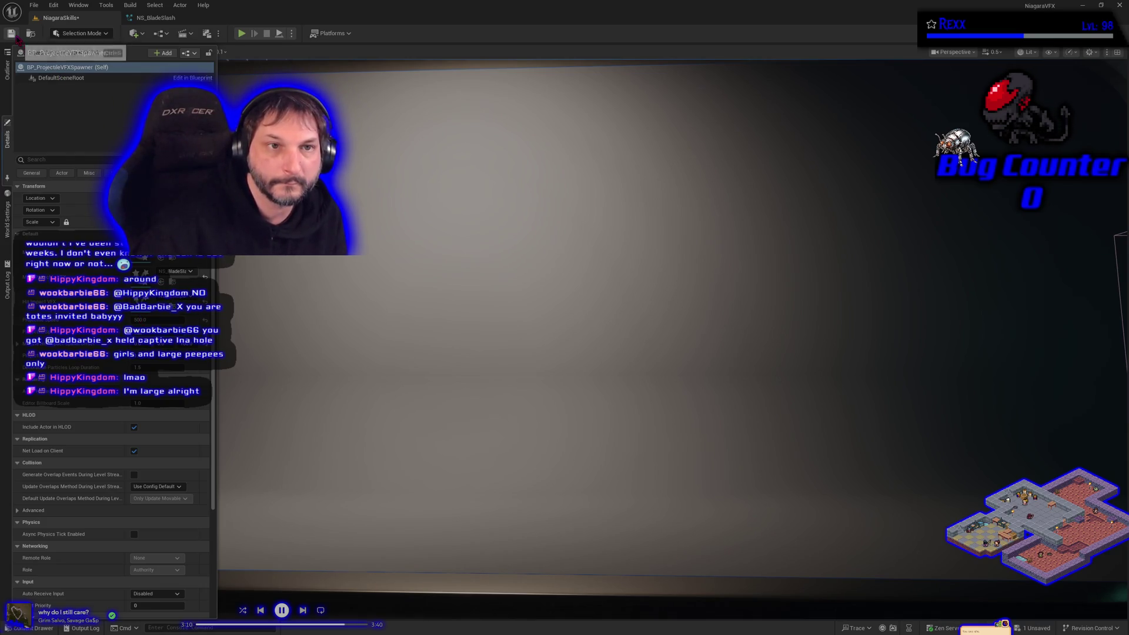
Save the NiagaraSkills level and run a test play of the effect.
left_click(14, 34)
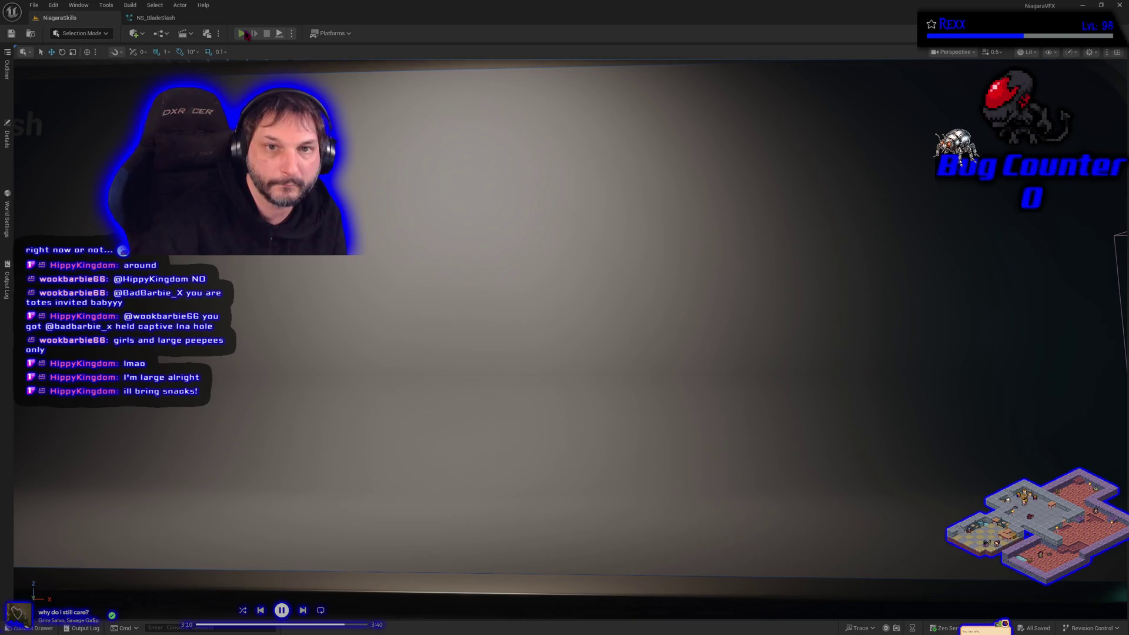
left_click(246, 34)
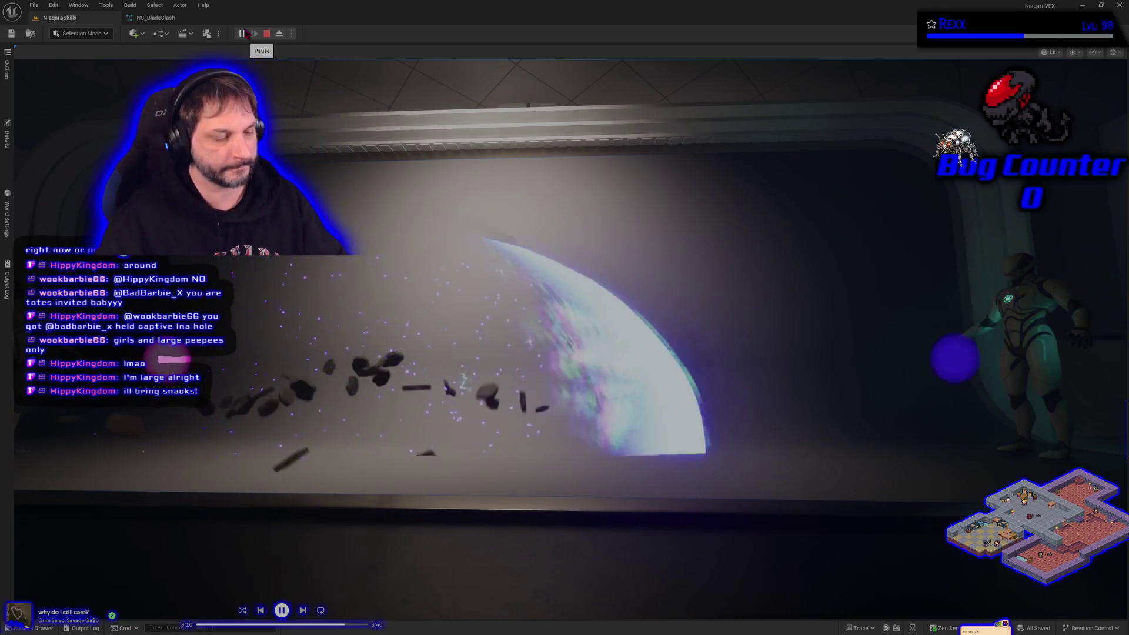
left_click(266, 33)
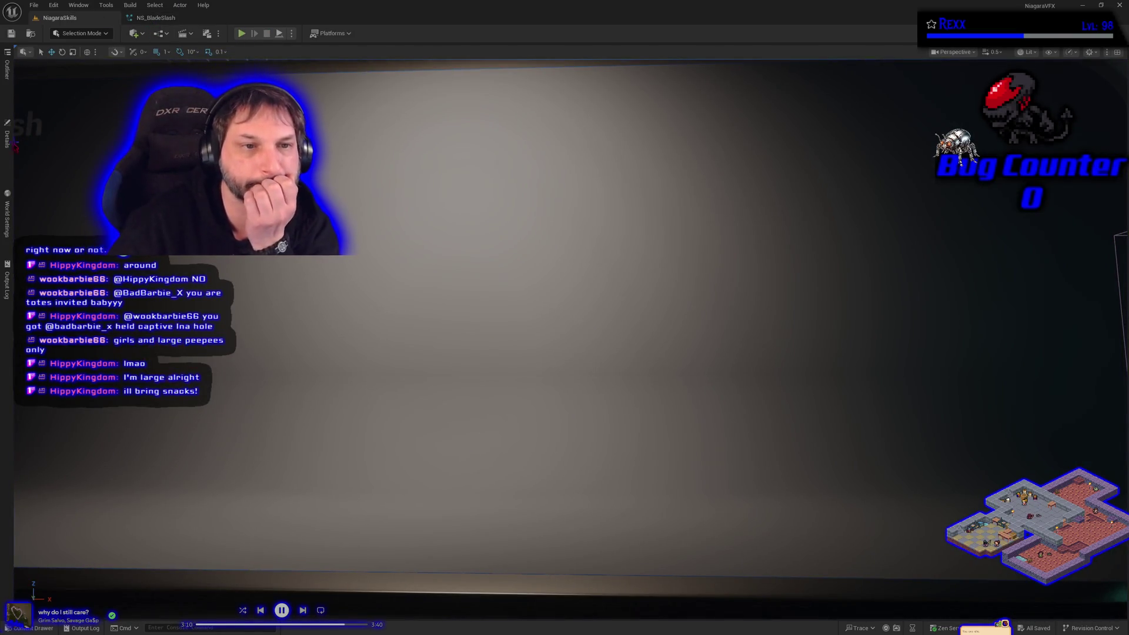
Nudge the spawner's Destroy Delay, save and re-test, then bring up NS_BladeSlash.
left_click(7, 137)
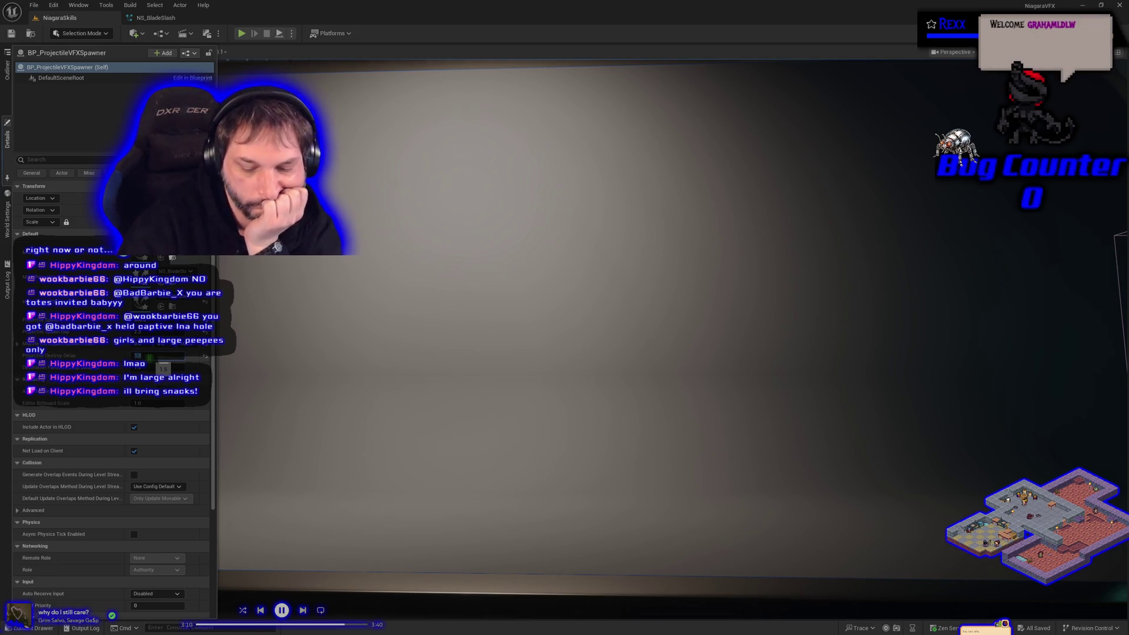
left_click_drag(149, 357, 154, 357)
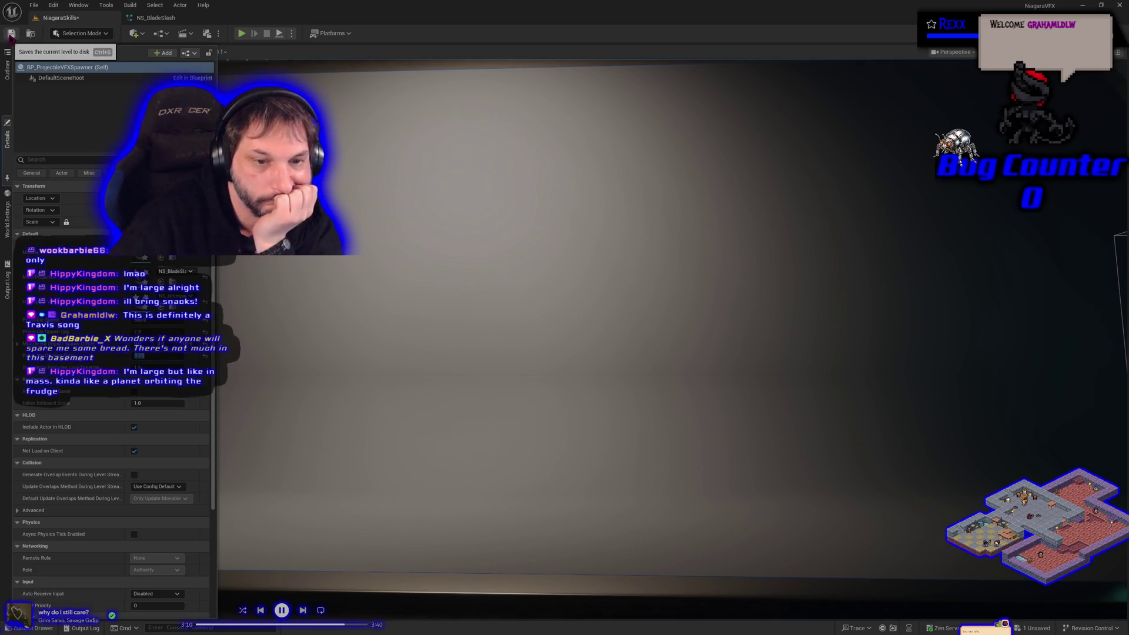
left_click(11, 34)
left_click(242, 34)
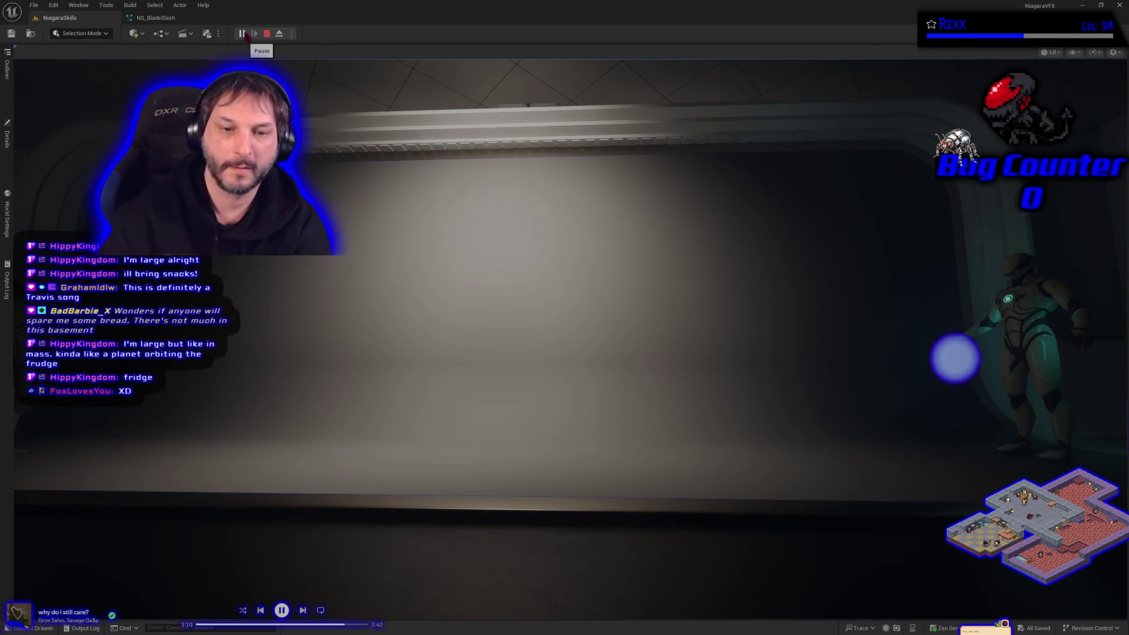
left_click(266, 34)
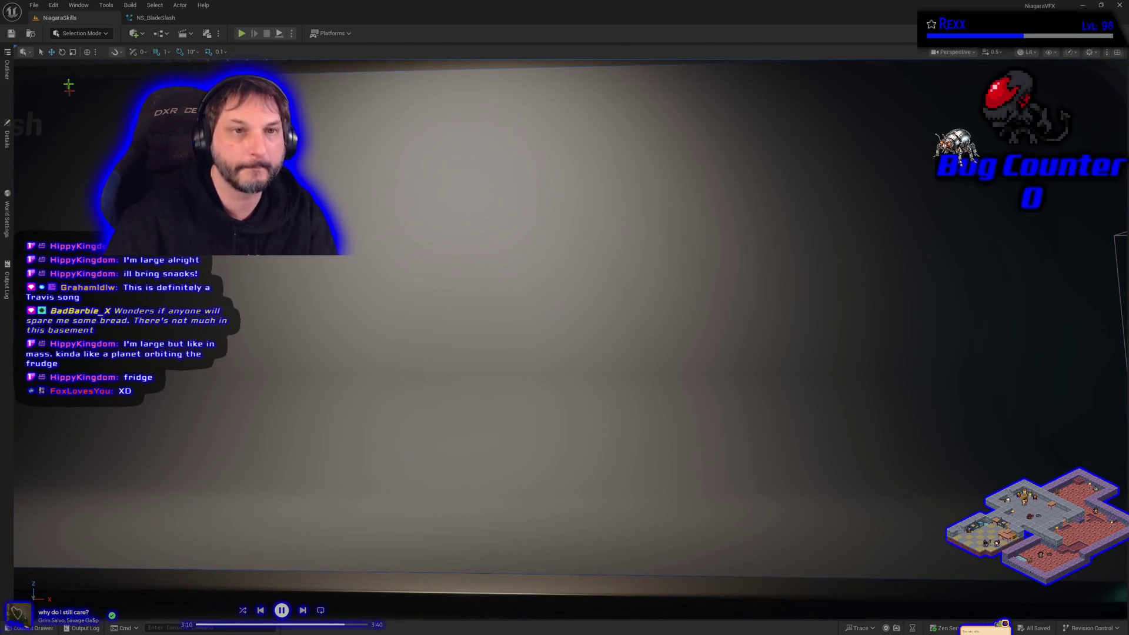
left_click(156, 18)
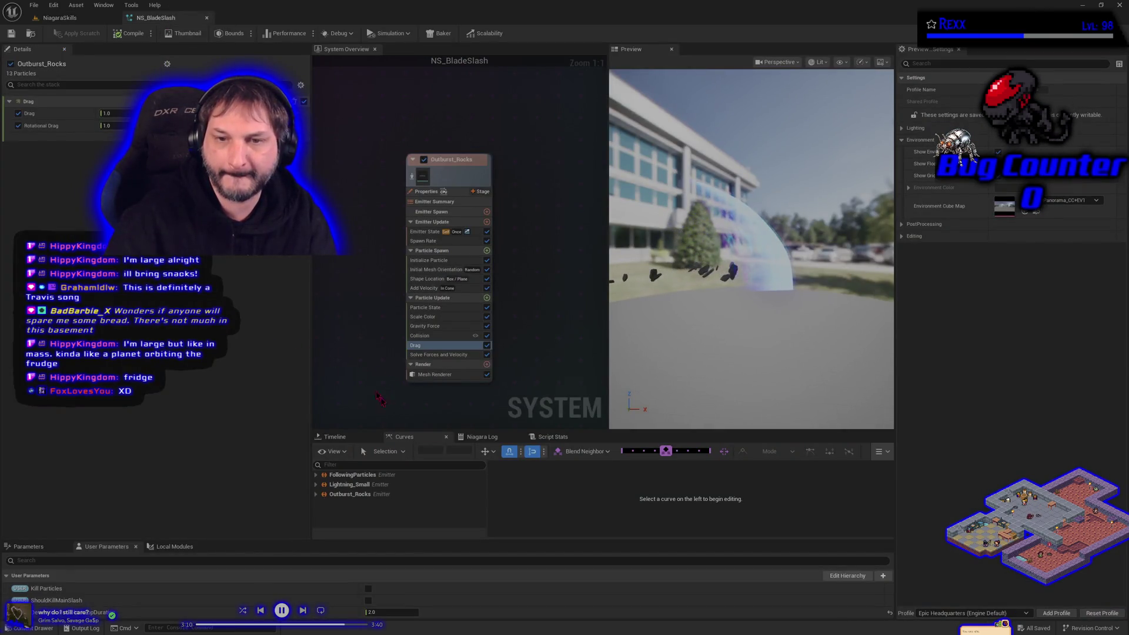
Go back to the NiagaraSkills level and show BP_ProjectileVFXSpawner's Details.
left_click(60, 17)
left_click(9, 141)
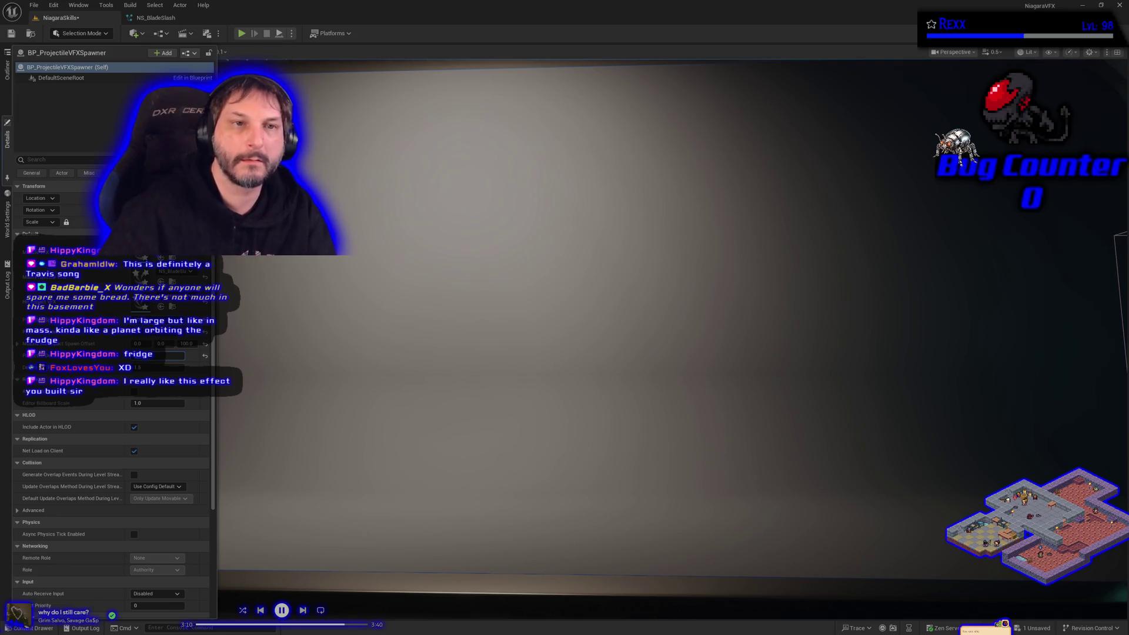
Save NiagaraSkills and play it twice to watch the rock debris scatter.
left_click(12, 34)
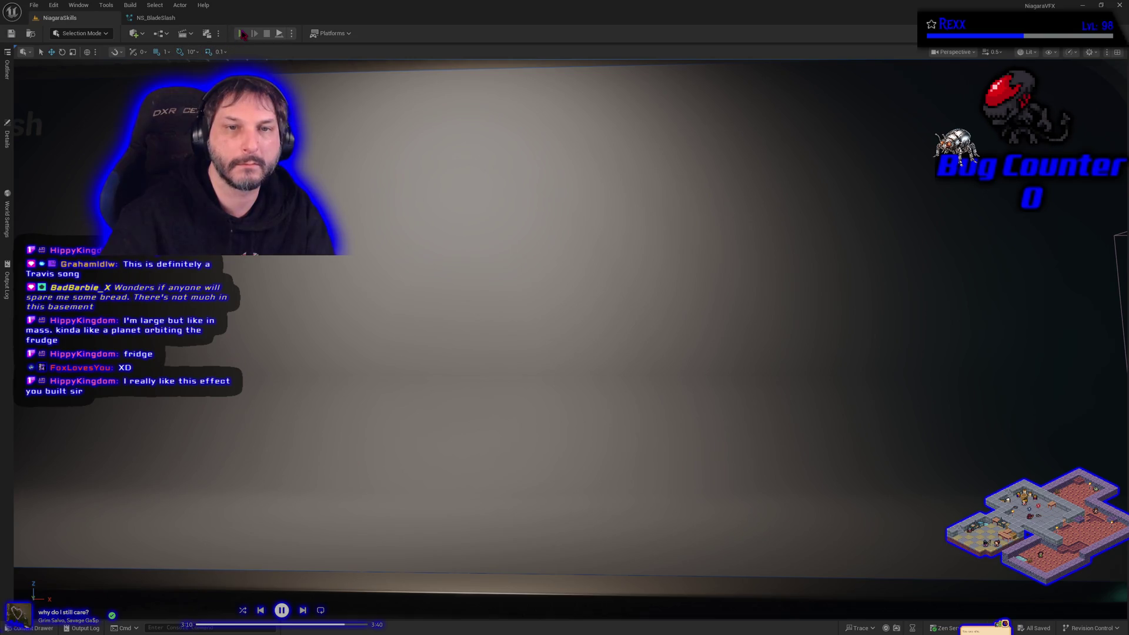
left_click(242, 33)
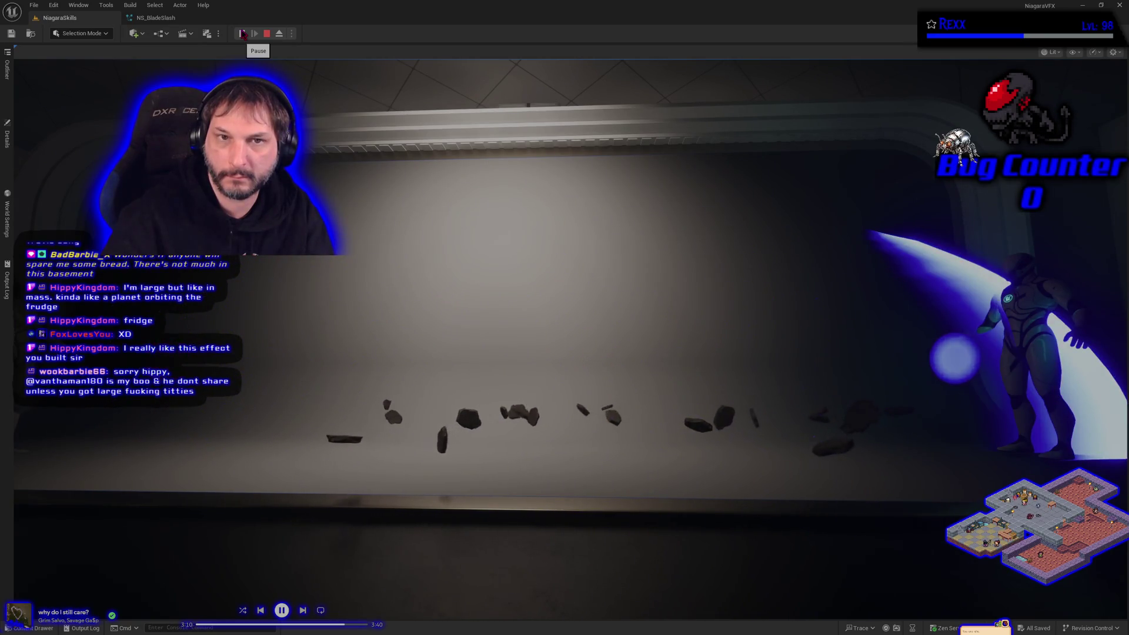
key("Escape")
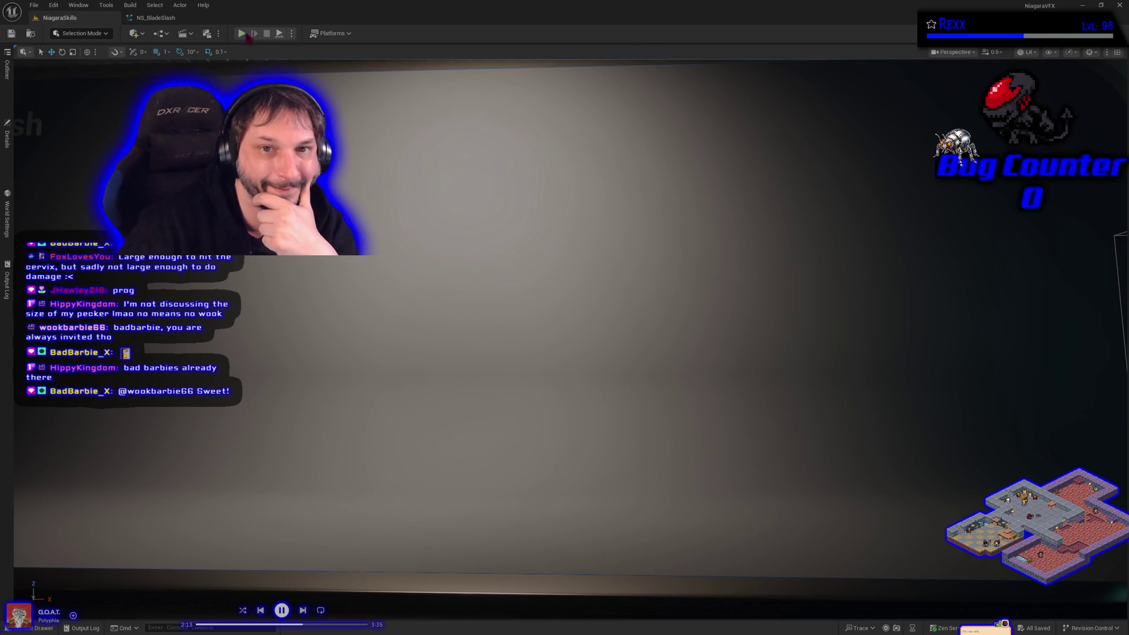
left_click(241, 33)
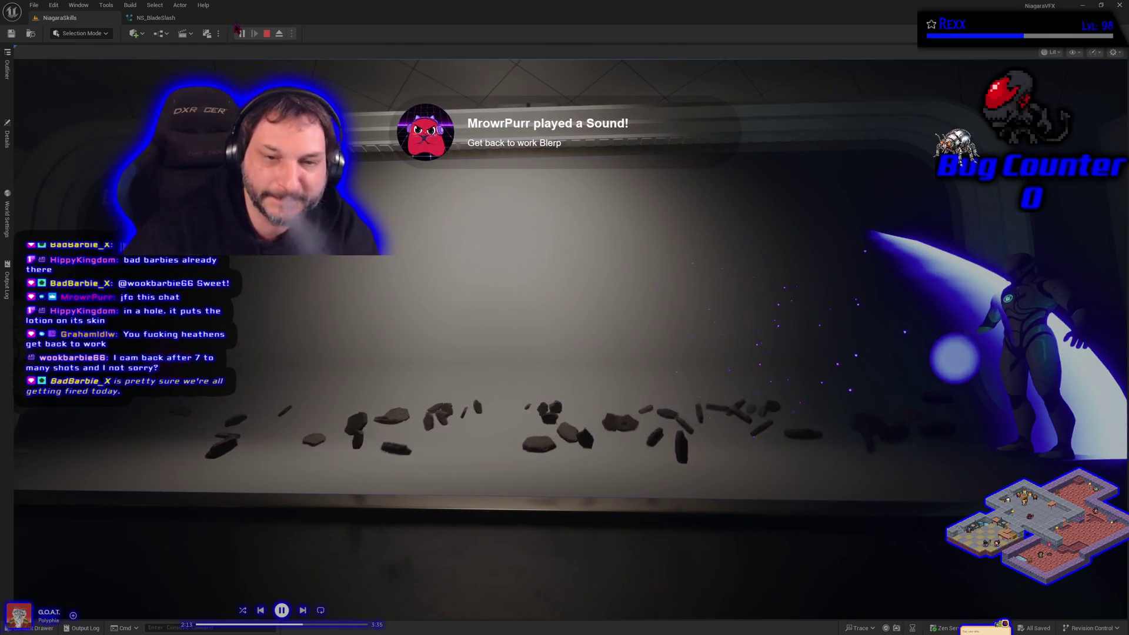
Stop the test play and switch to the NS_BladeSlash Niagara system.
left_click(266, 33)
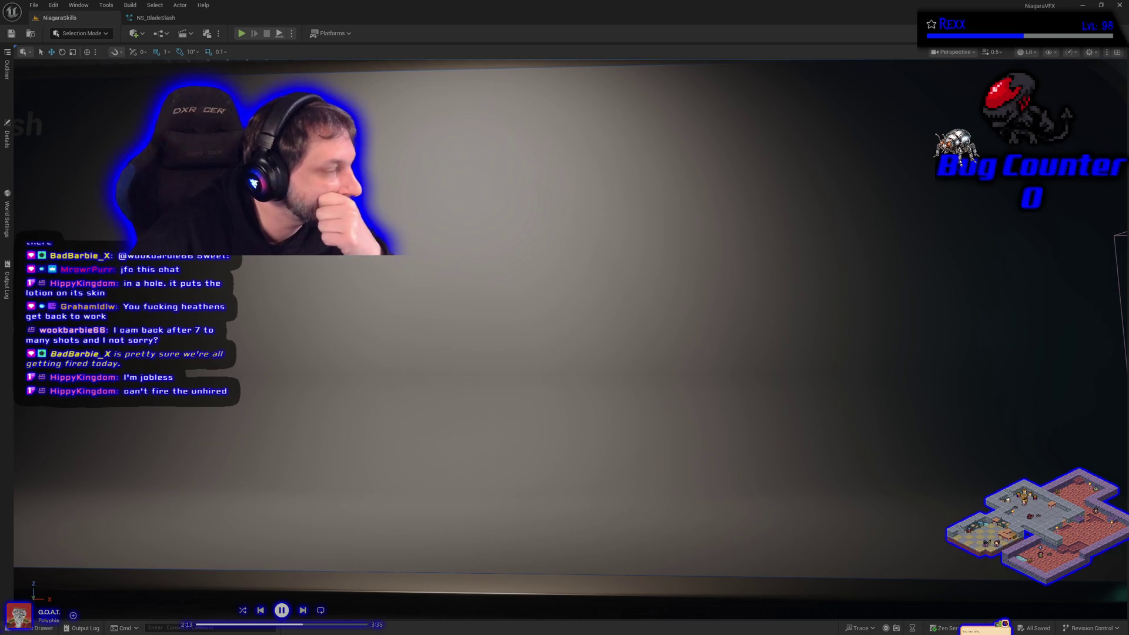
left_click(154, 18)
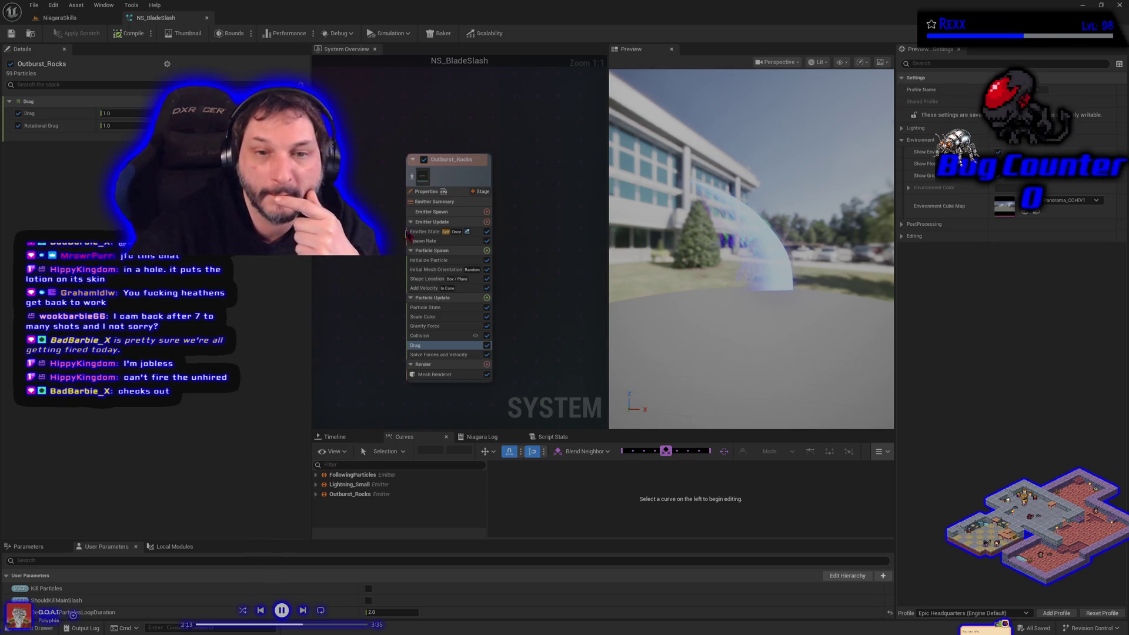
Add a Scale Mesh Size module to the Outburst_Rocks Particle Update.
left_click(486, 298)
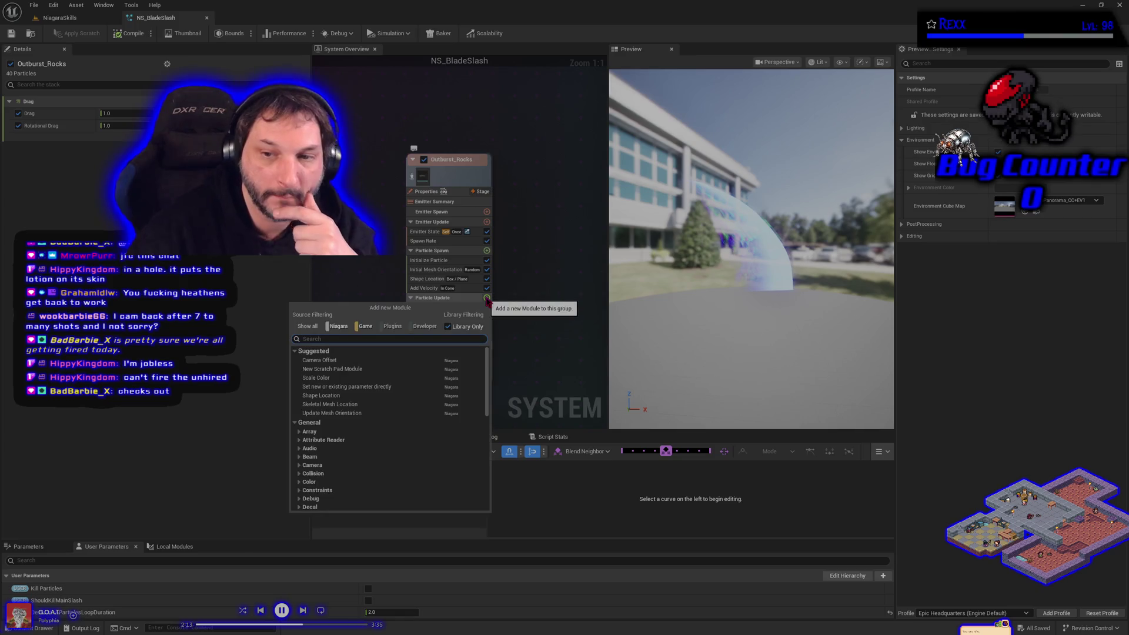
type("sca")
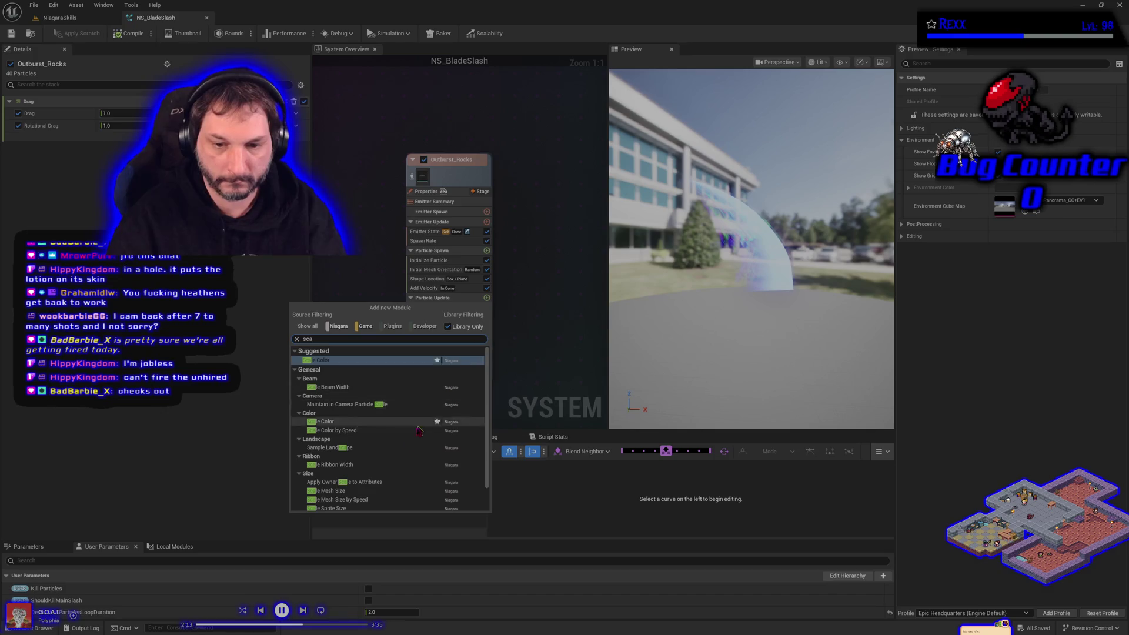
left_click(335, 490)
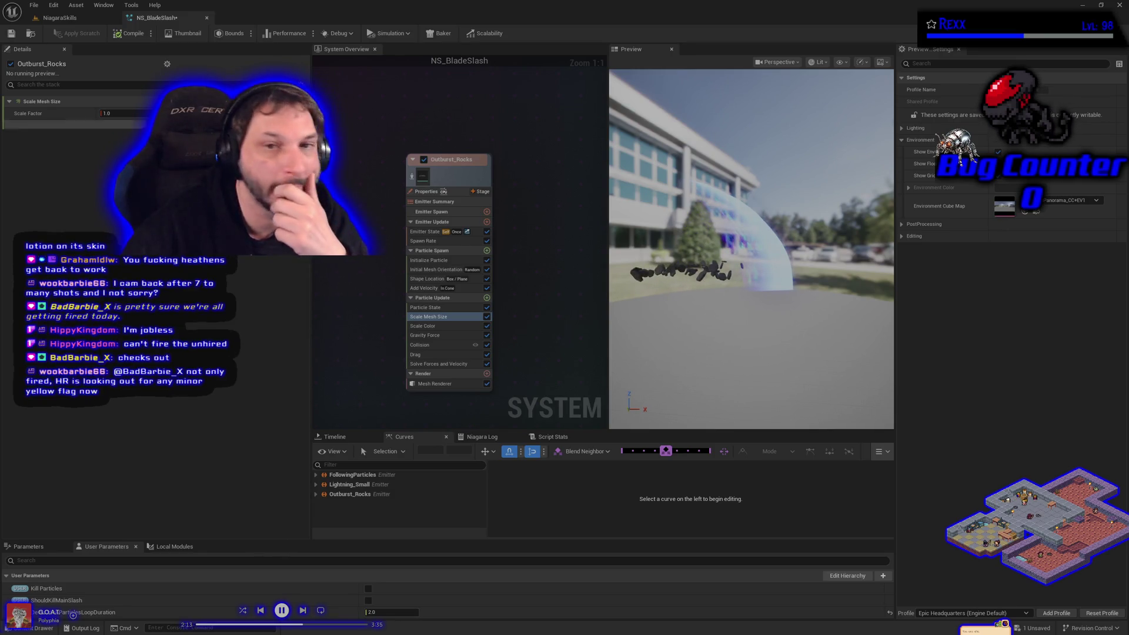
Drive Scale Factor from Float from Curve using a preset curve template.
left_click(99, 113)
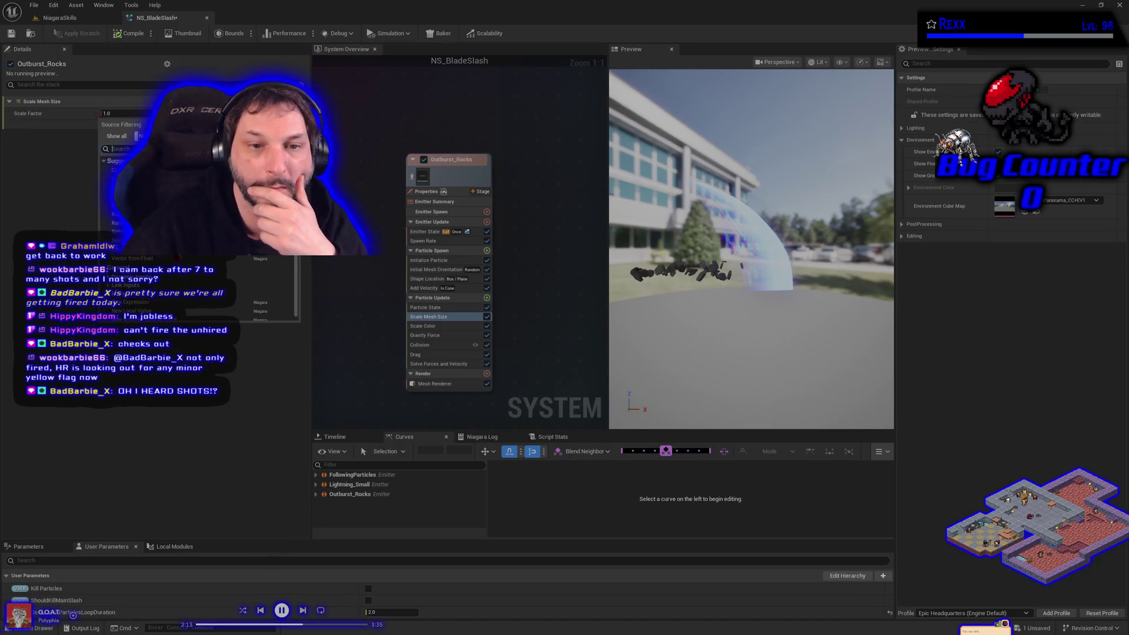
left_click(132, 258)
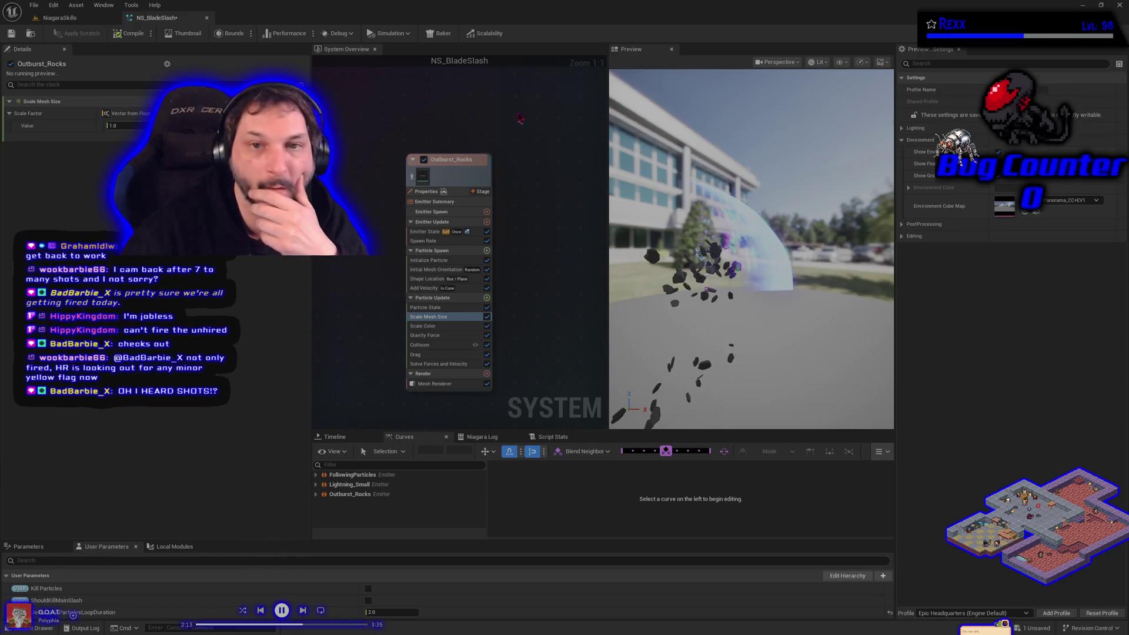
left_click(100, 125)
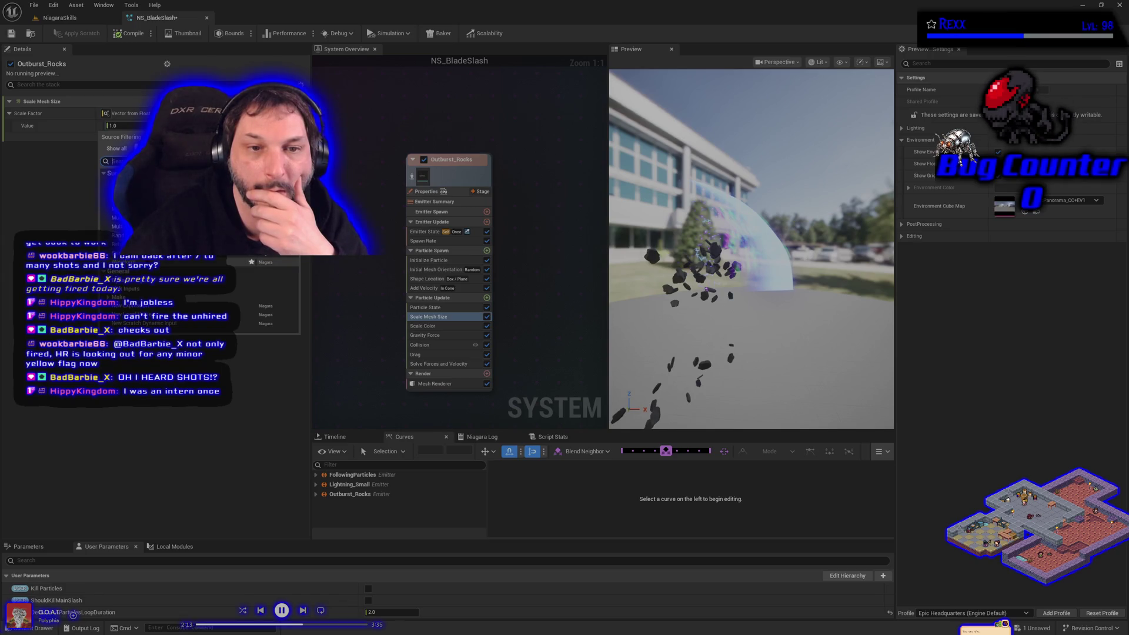
left_click(228, 168)
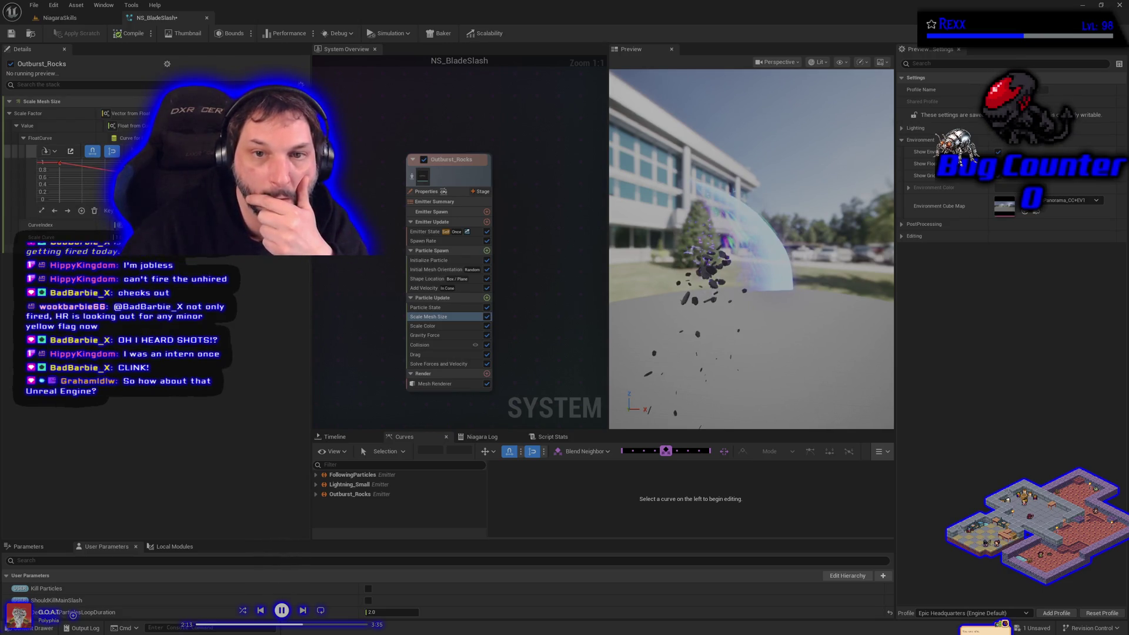
left_click(294, 151)
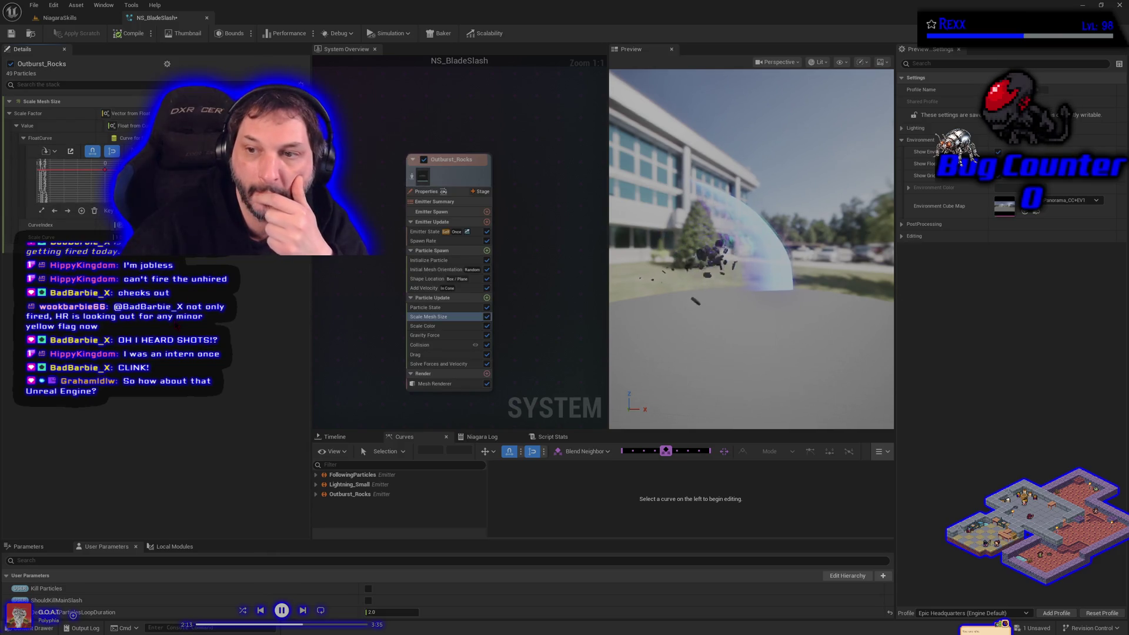
Save NS_BladeSlash and return to the NiagaraSkills level.
left_click(11, 33)
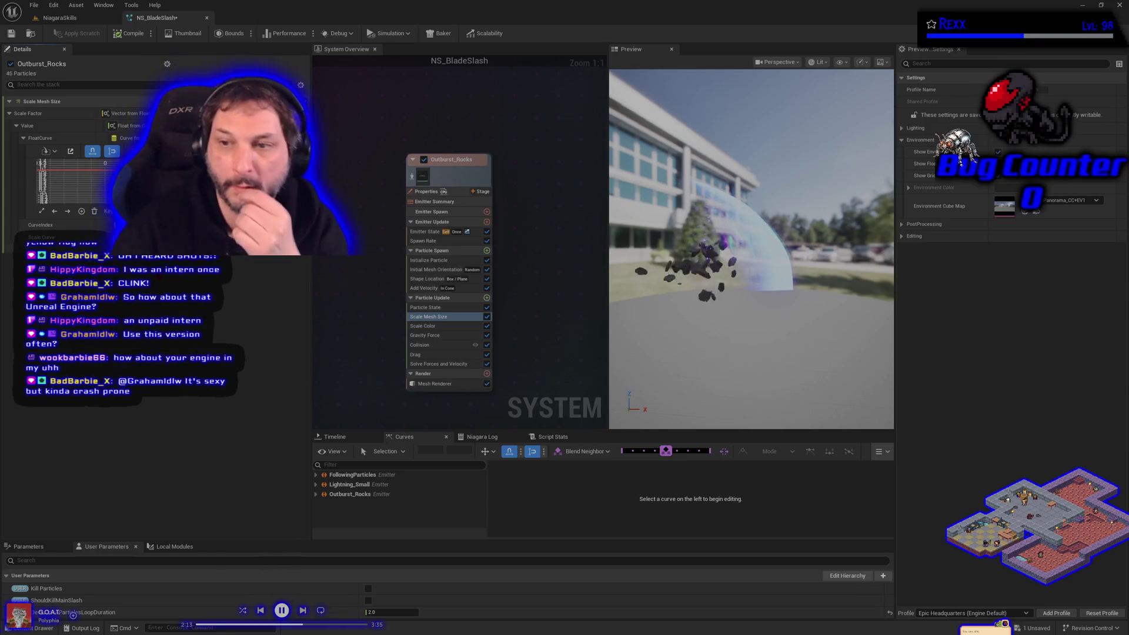
left_click(10, 33)
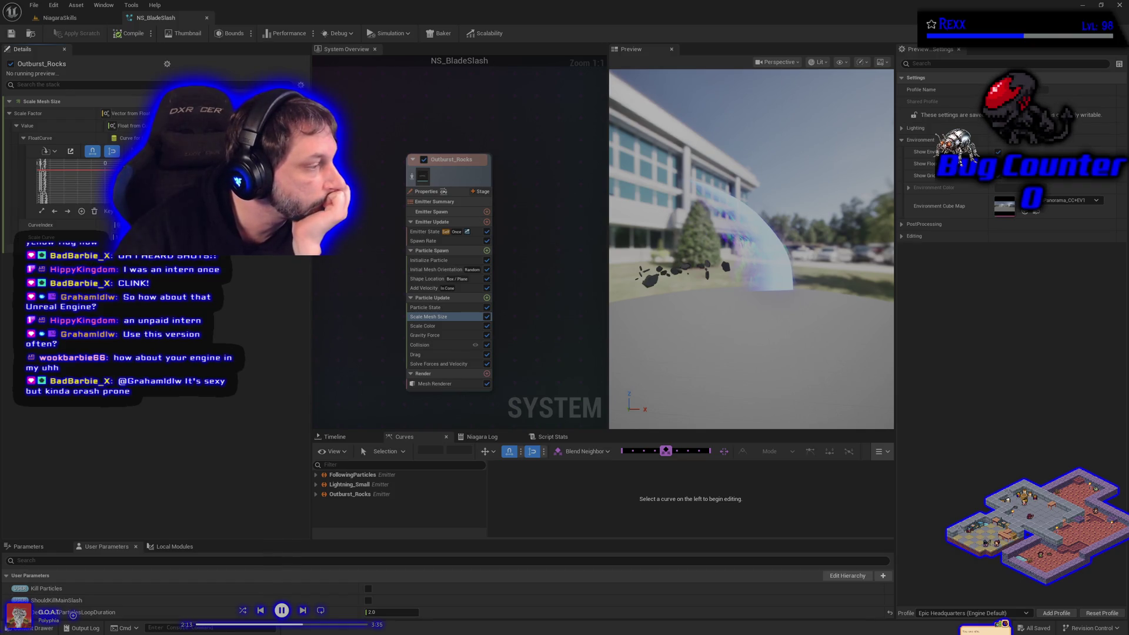
left_click(99, 19)
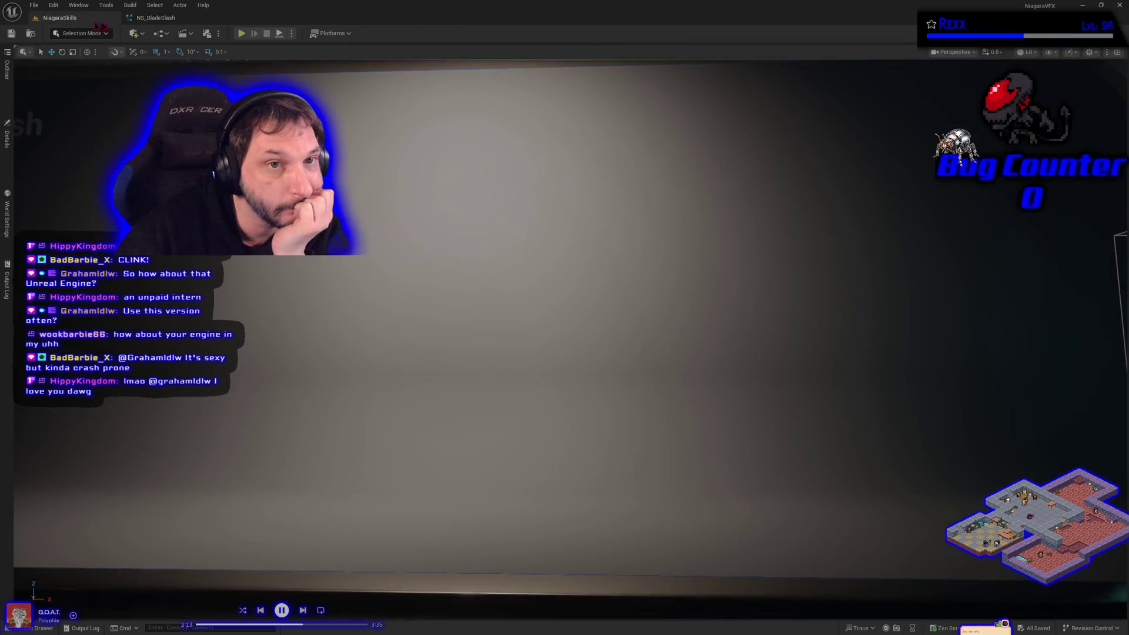
Play-test by firing the blade slash once, then check the spawner's Details.
left_click(241, 34)
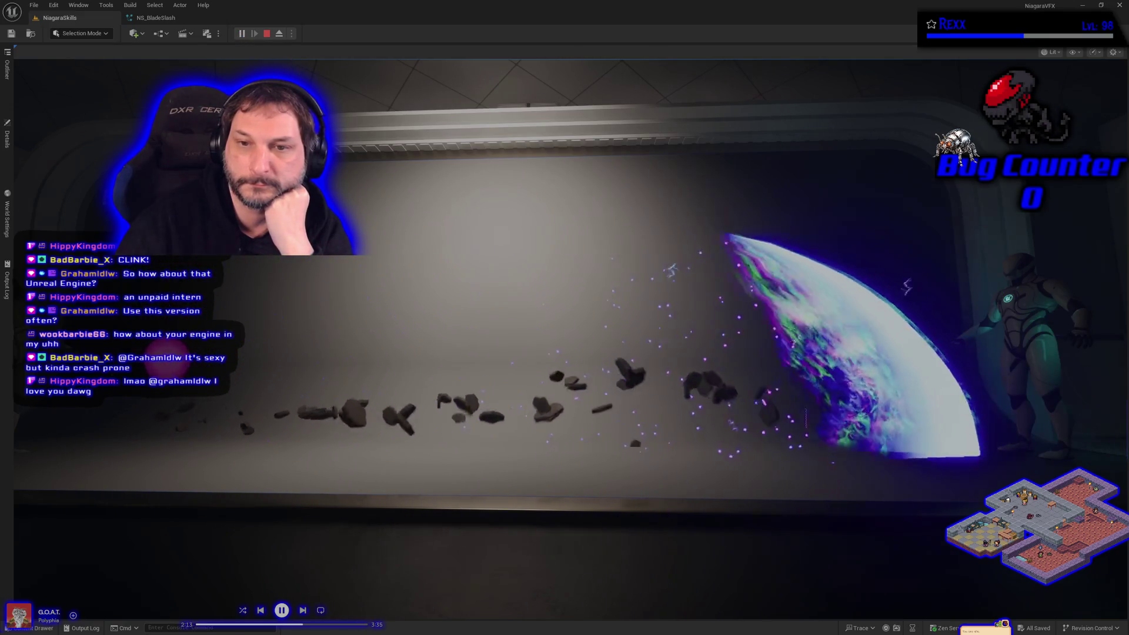
left_click(253, 176)
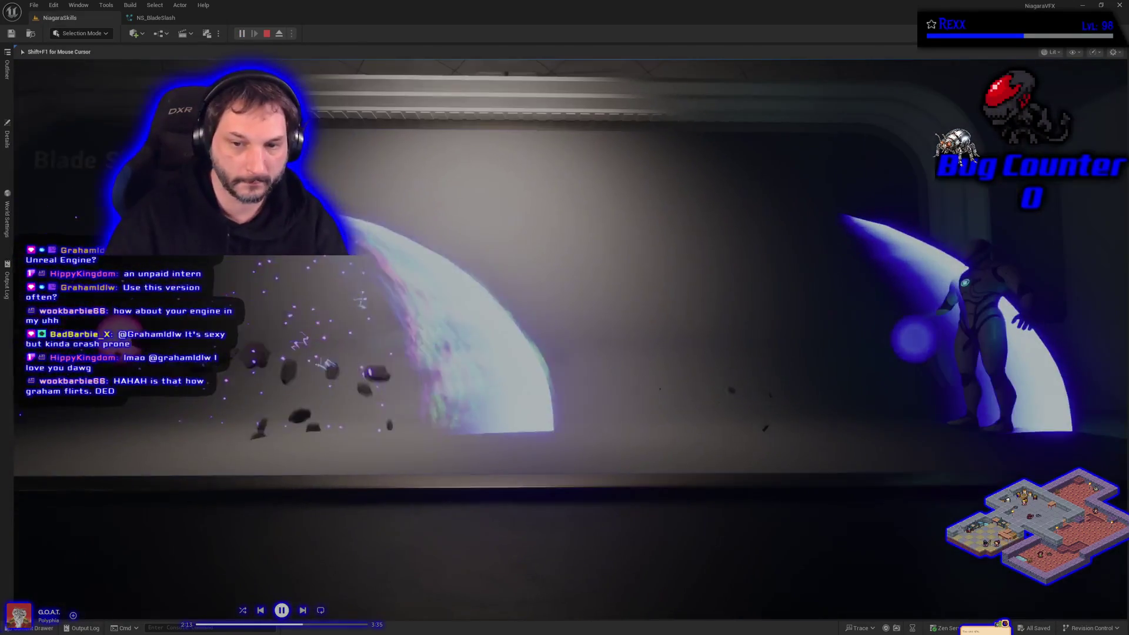
key("Escape")
left_click(8, 135)
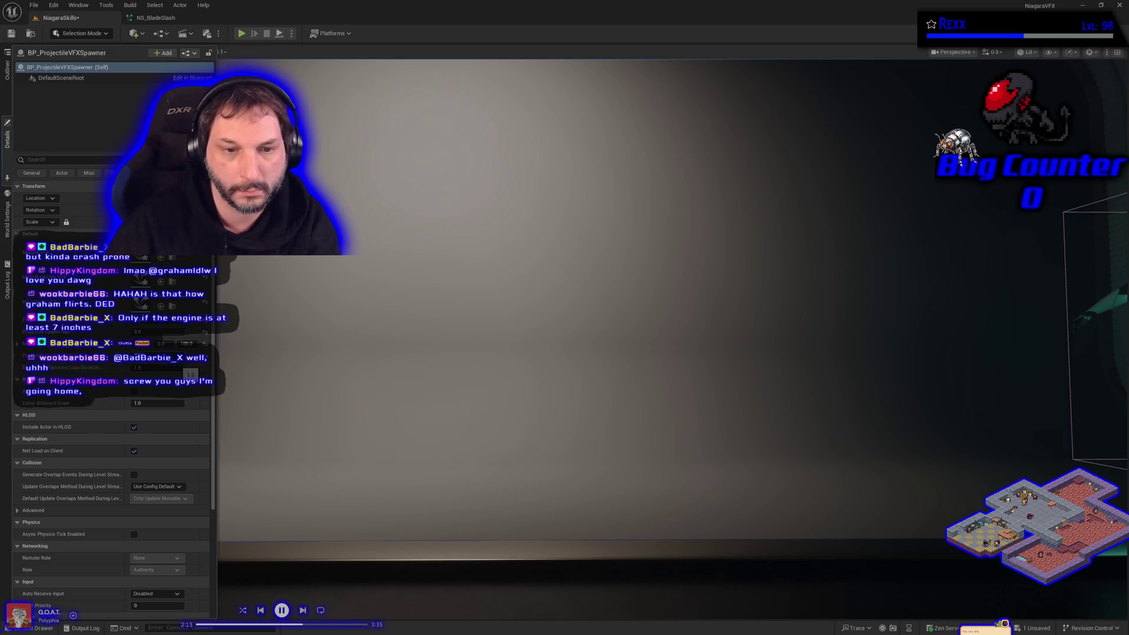
left_click(14, 43)
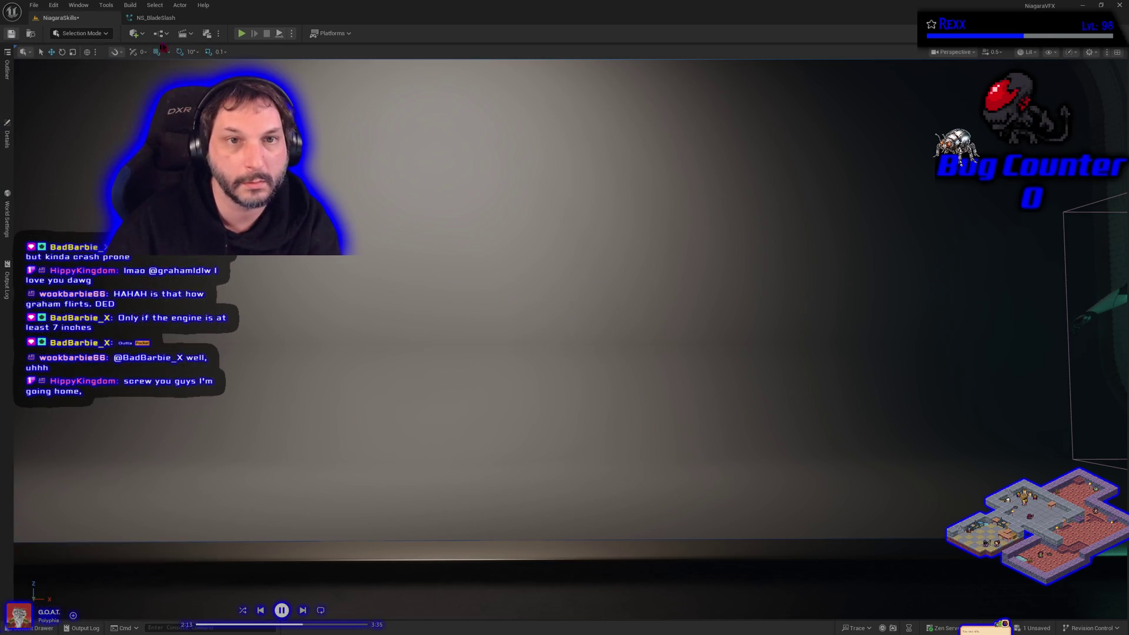
Play-test again, save NiagaraSkills, and watch the rock-scattering slash once more.
left_click(241, 34)
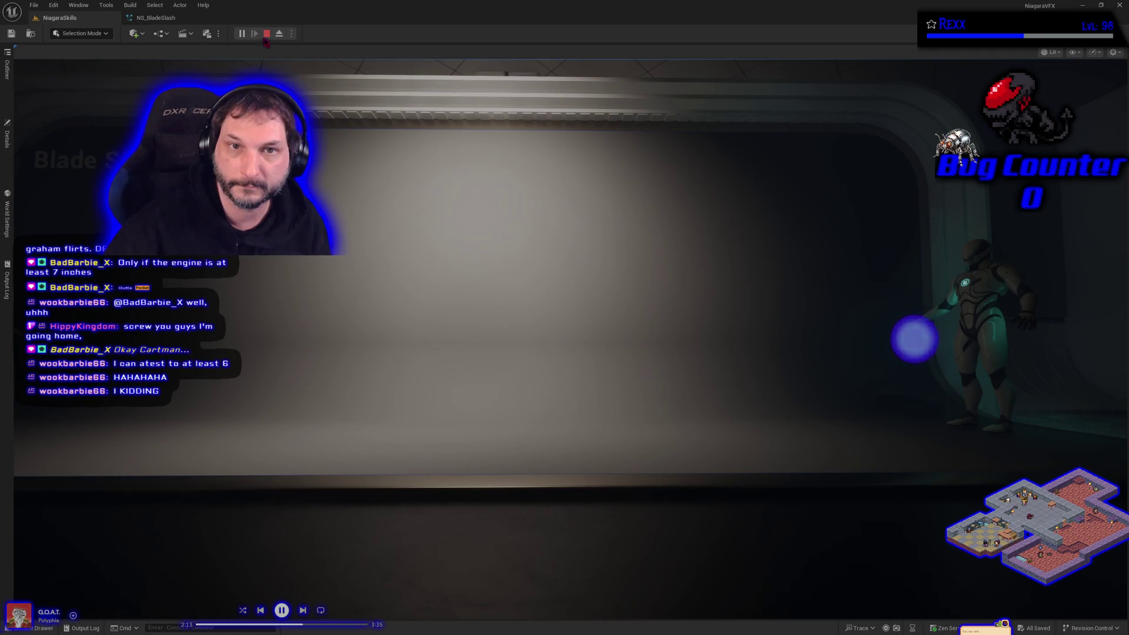
left_click(269, 34)
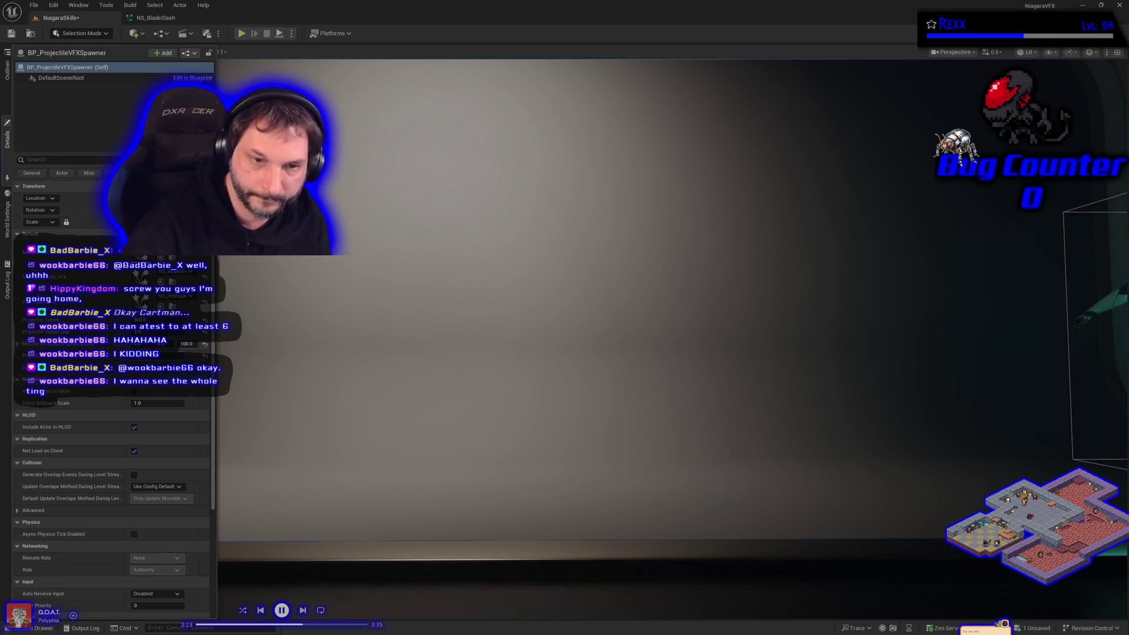
left_click(11, 33)
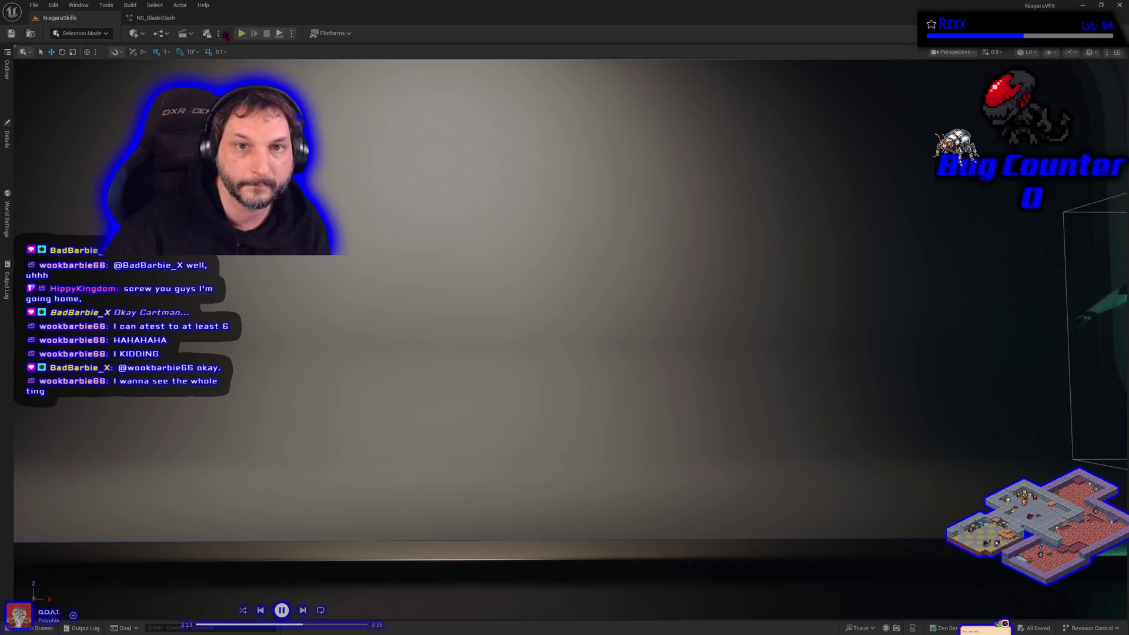
left_click(241, 34)
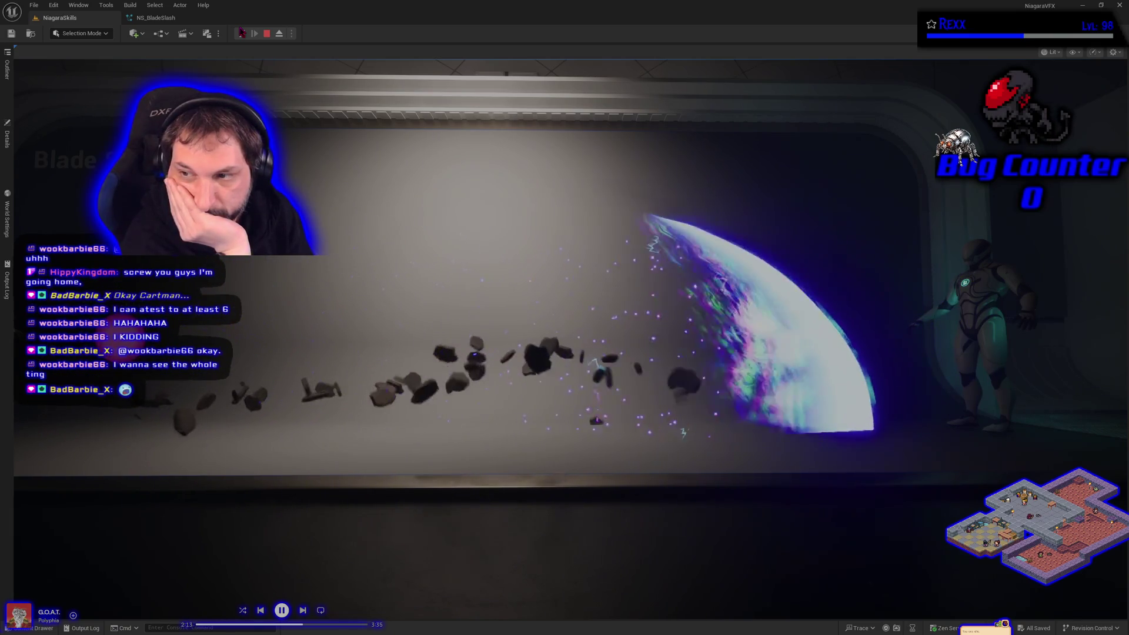
key("Escape")
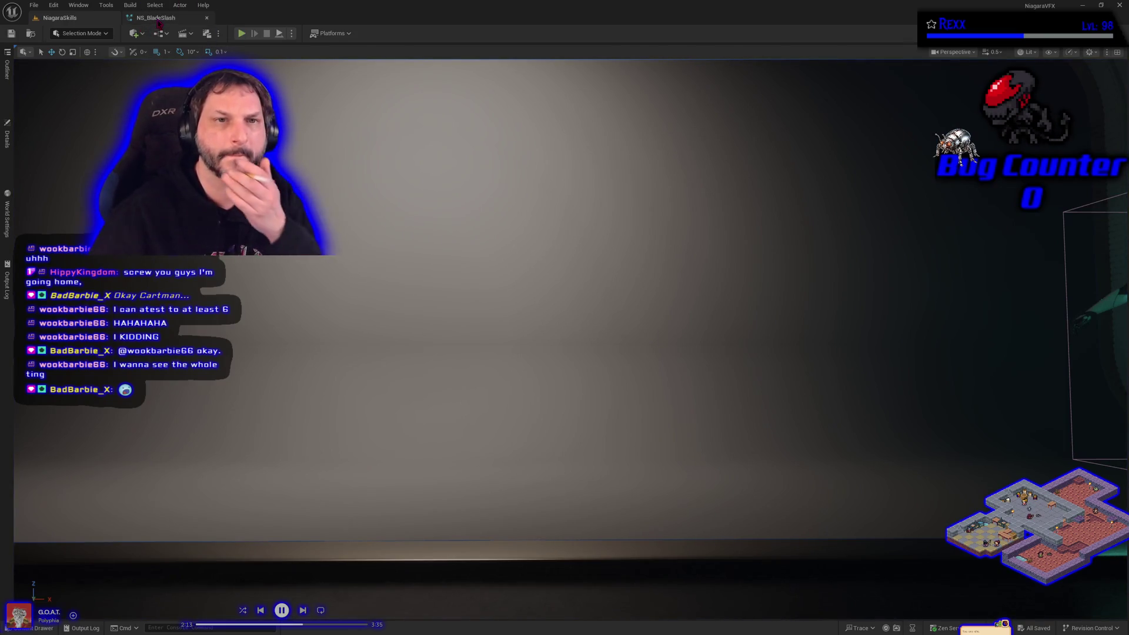
left_click(160, 20)
scroll(460, 168, "down", 3)
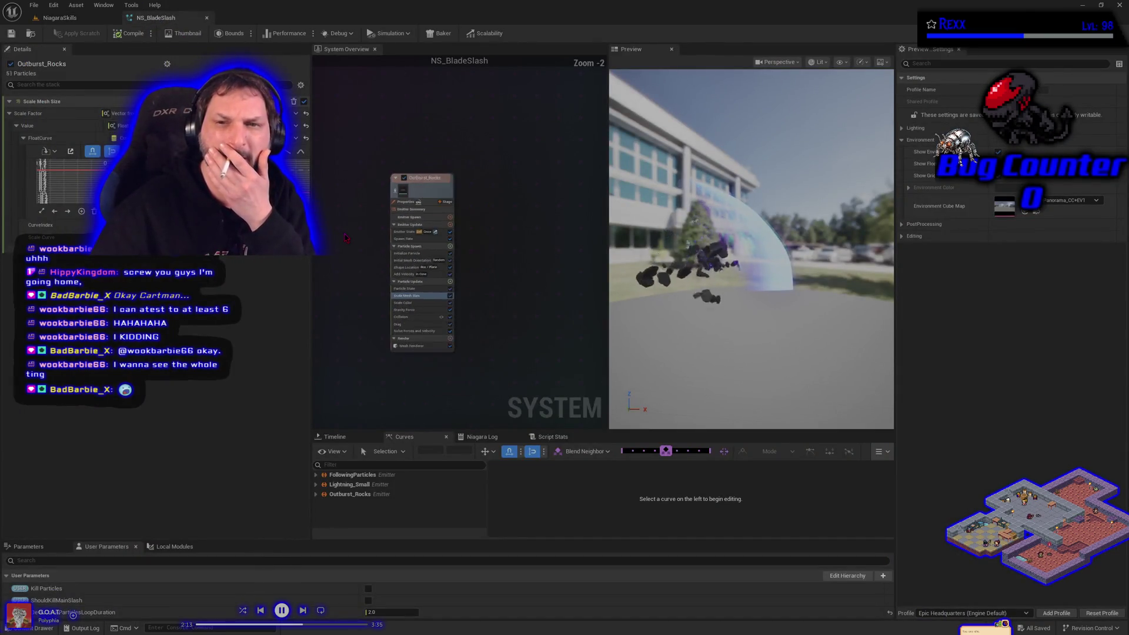
scroll(405, 254, "up", 3)
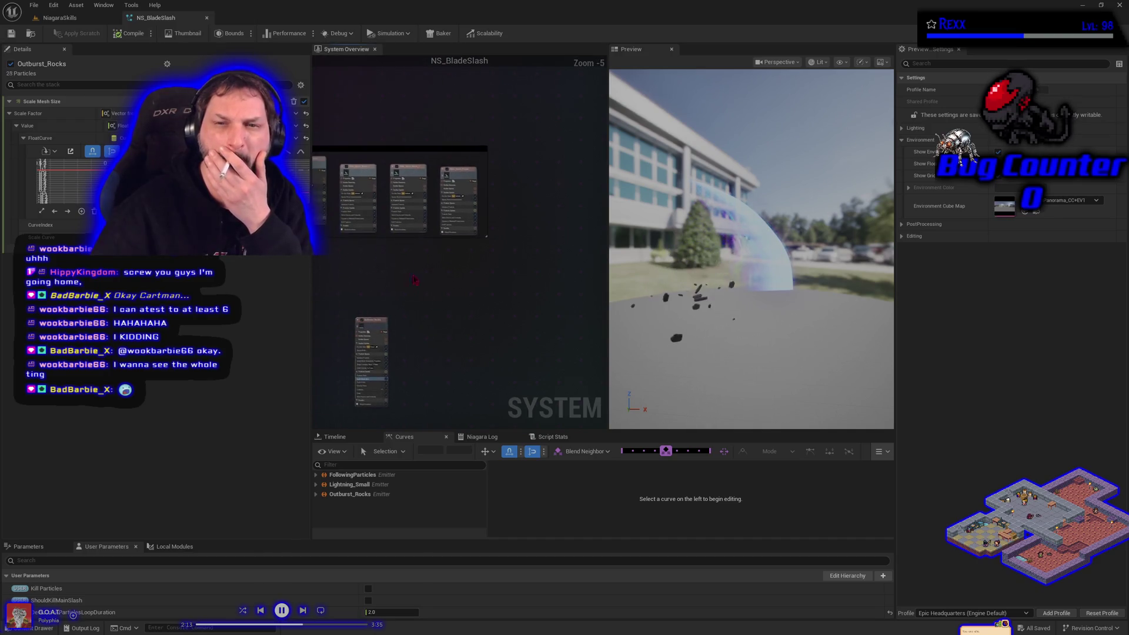
mouse_move(405, 254)
left_mouse_down()
mouse_move(458, 338)
mouse_move(524, 327)
mouse_move(538, 329)
mouse_move(498, 338)
mouse_move(547, 339)
mouse_move(473, 330)
mouse_move(502, 312)
left_mouse_up()
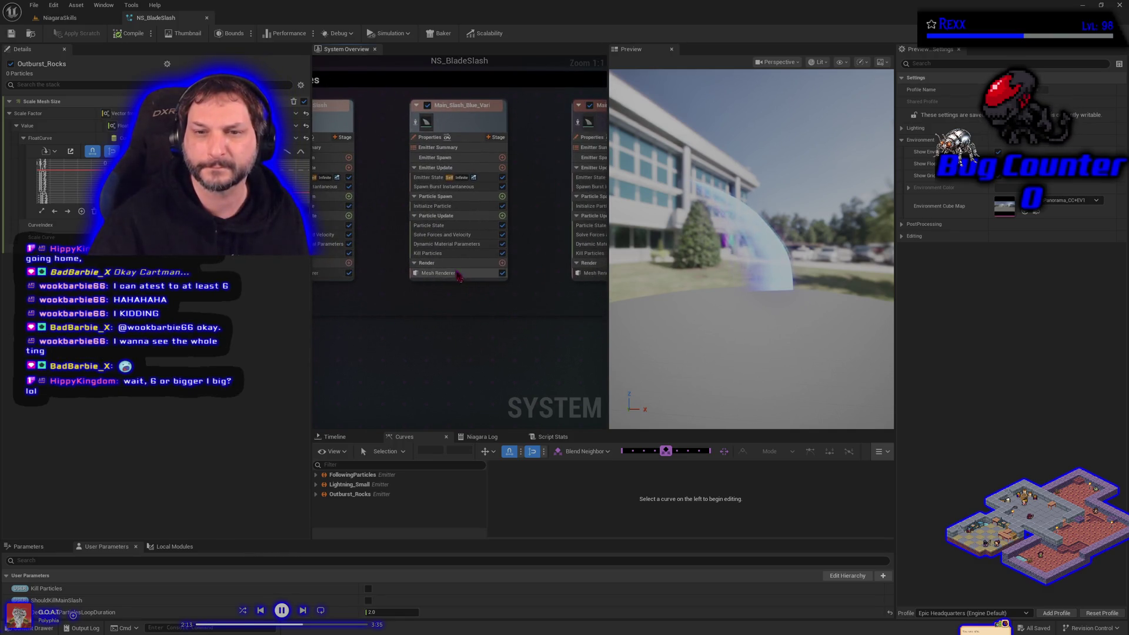
left_click(450, 254)
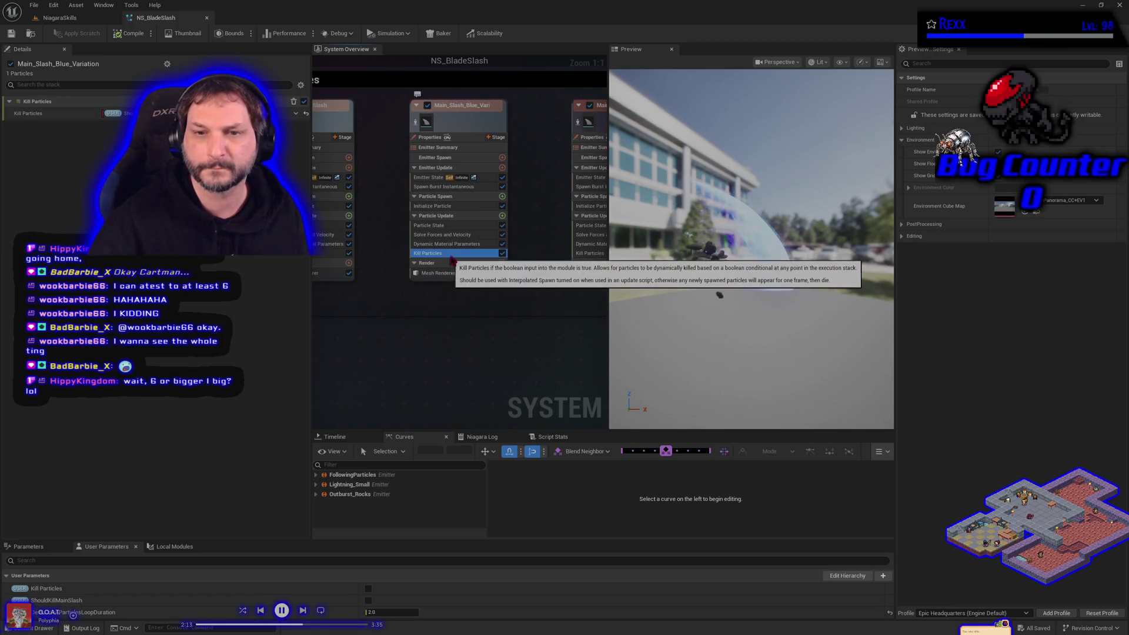
right_click(452, 259)
left_click(491, 374)
left_click_drag(377, 347, 511, 348)
left_click(449, 261)
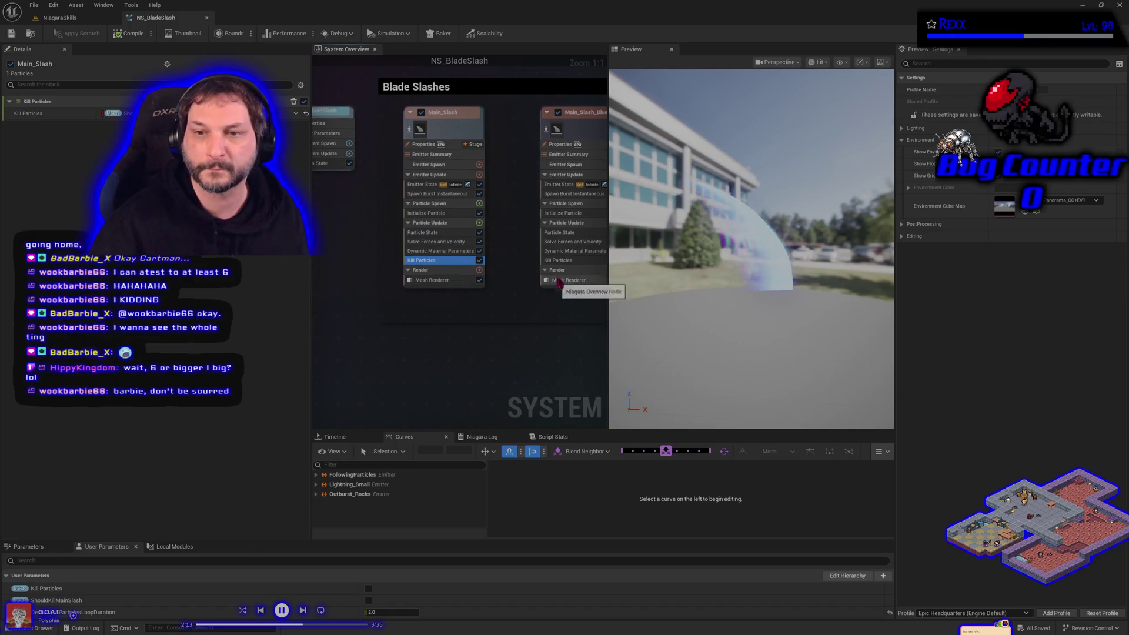
left_click(558, 260, "ctrl")
left_click(449, 261)
mouse_move(527, 357)
left_mouse_down()
mouse_move(481, 333)
mouse_move(435, 330)
mouse_move(453, 337)
mouse_move(431, 306)
left_mouse_up()
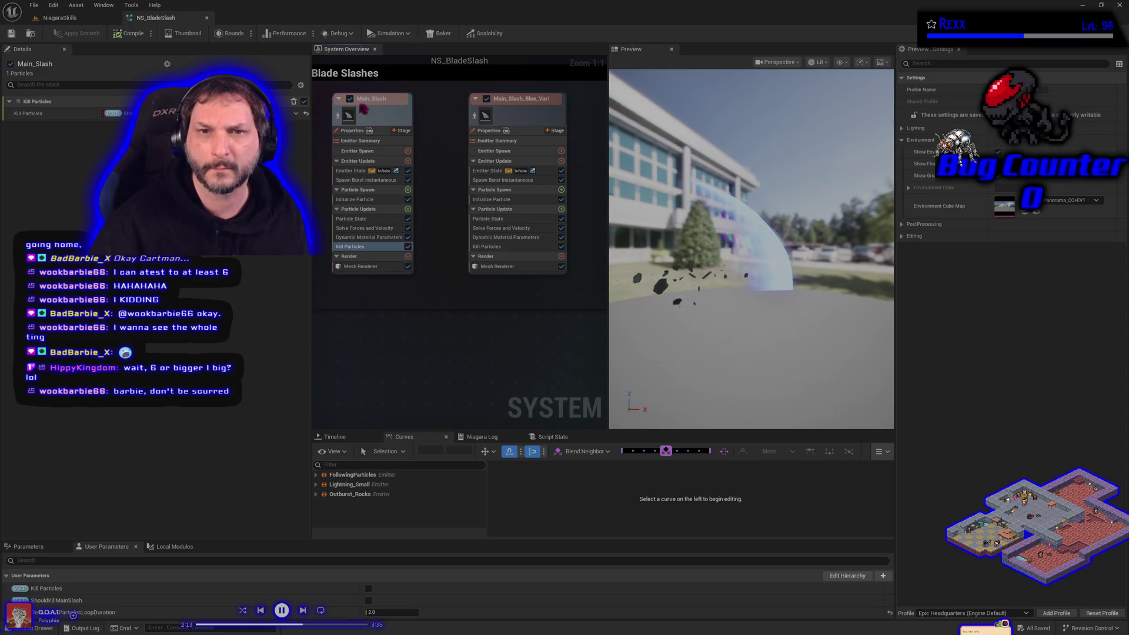
left_click(340, 118)
left_click(339, 118)
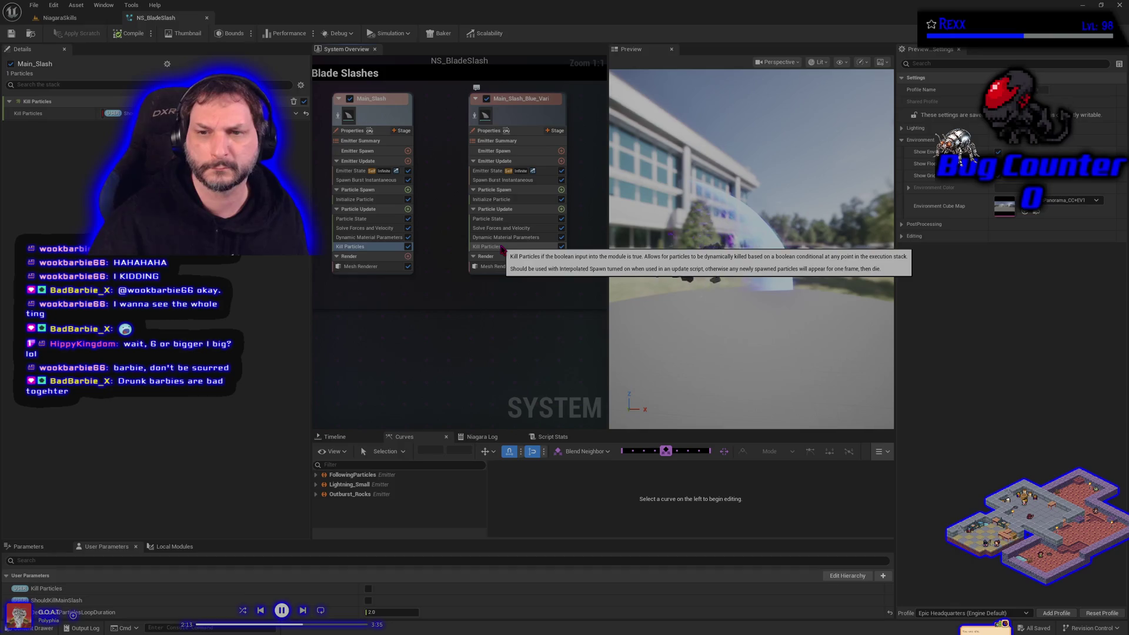
left_click(501, 247)
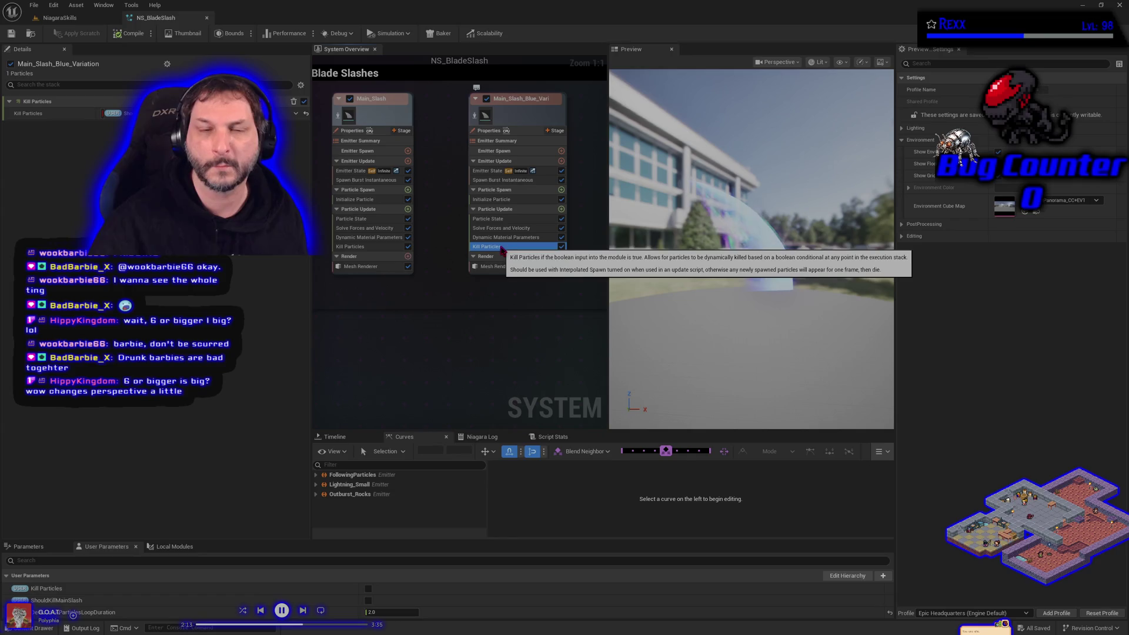
scroll(414, 351, "down", 1)
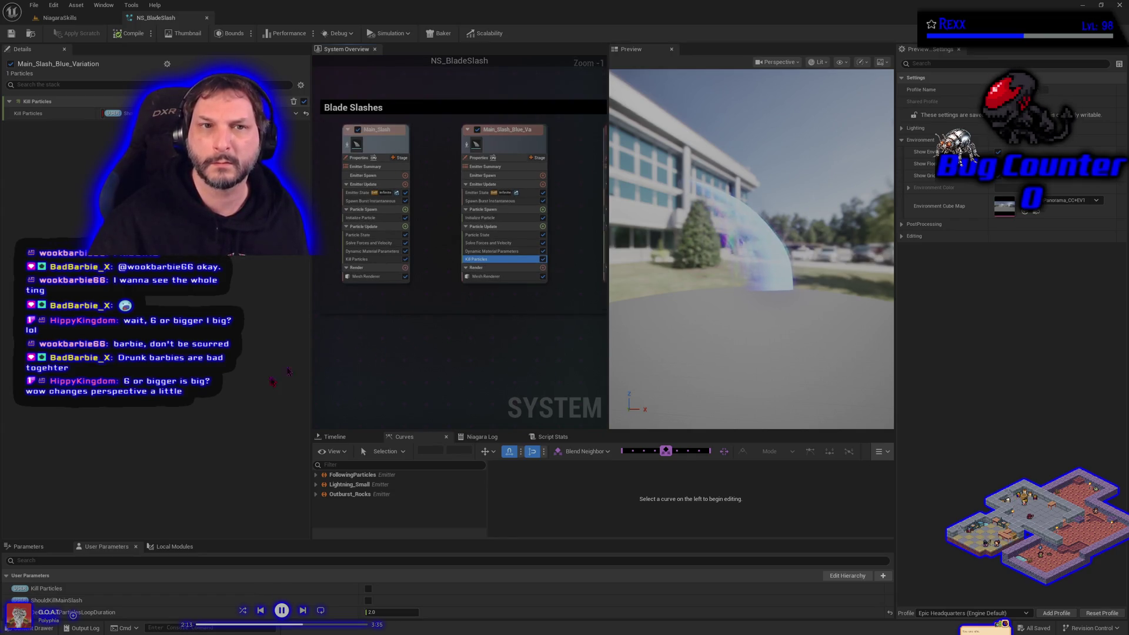
left_click(53, 19)
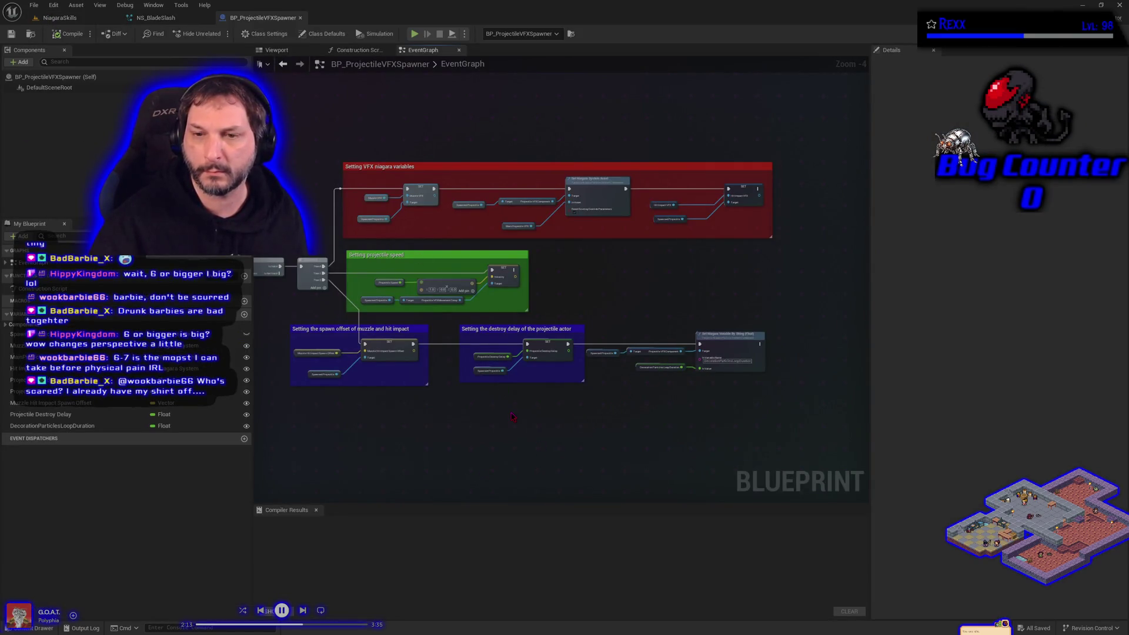
Review BP_ProjectileVFXSpawner's comment groups, destroy delay and Niagara setters, then browse to its VFXSpawner folder.
scroll(466, 339, "up", 2)
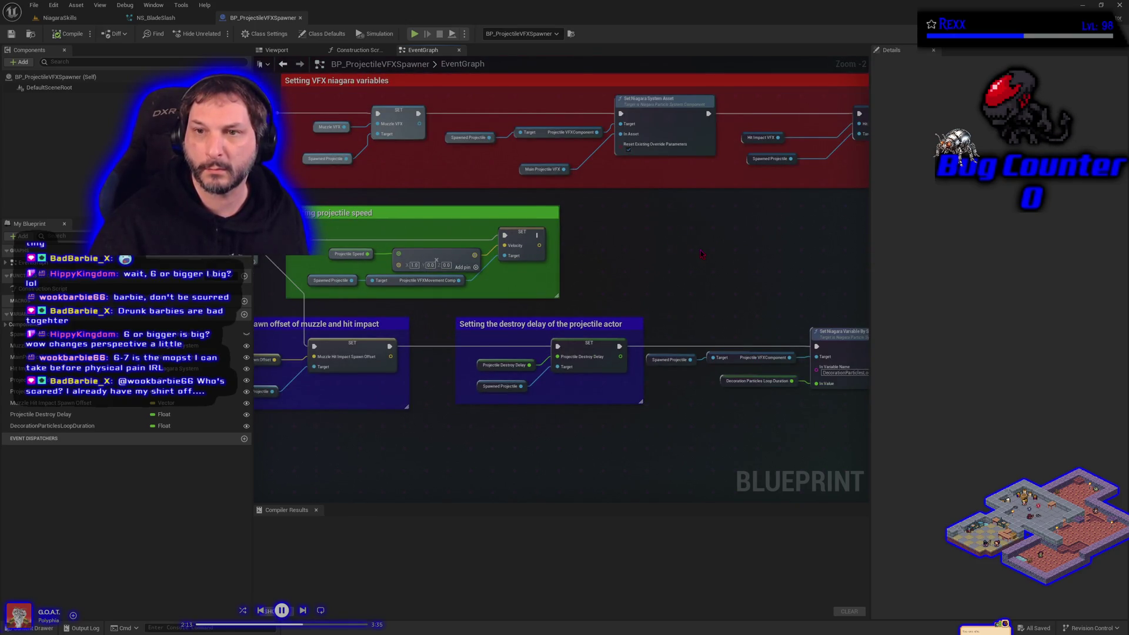
mouse_move(700, 249)
left_mouse_down()
mouse_move(578, 272)
mouse_move(643, 252)
mouse_move(765, 147)
mouse_move(859, 259)
left_mouse_up()
mouse_move(764, 259)
left_mouse_down()
mouse_move(787, 266)
mouse_move(539, 296)
left_mouse_up()
mouse_move(1002, 291)
left_mouse_down()
mouse_move(897, 237)
mouse_move(814, 225)
left_mouse_up()
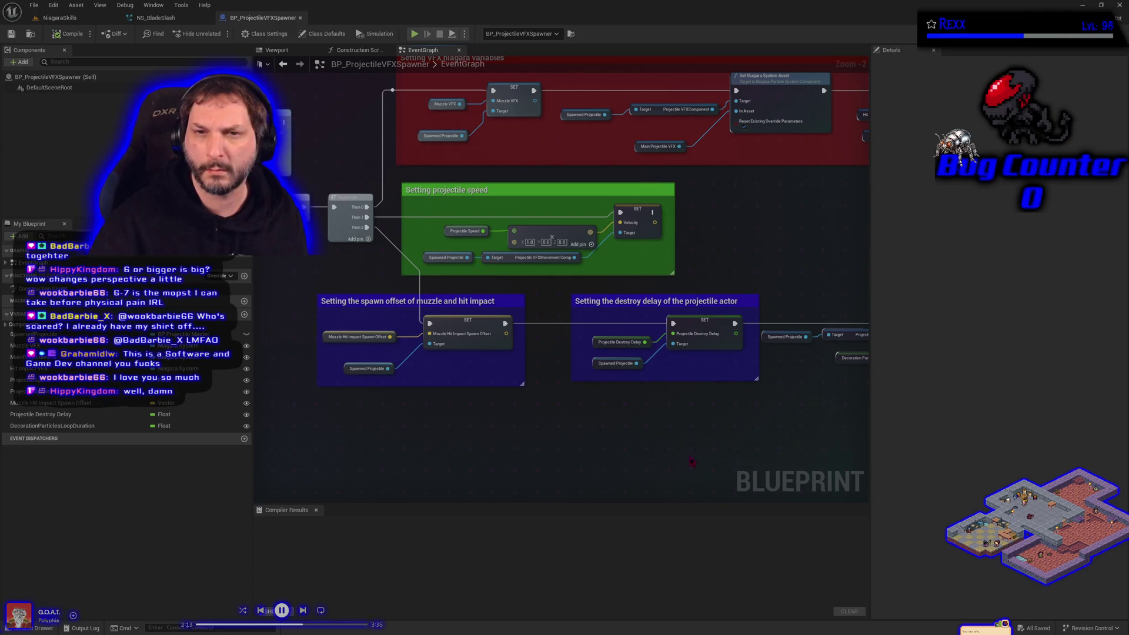
mouse_move(685, 451)
left_mouse_down()
mouse_move(547, 410)
mouse_move(427, 410)
left_mouse_up()
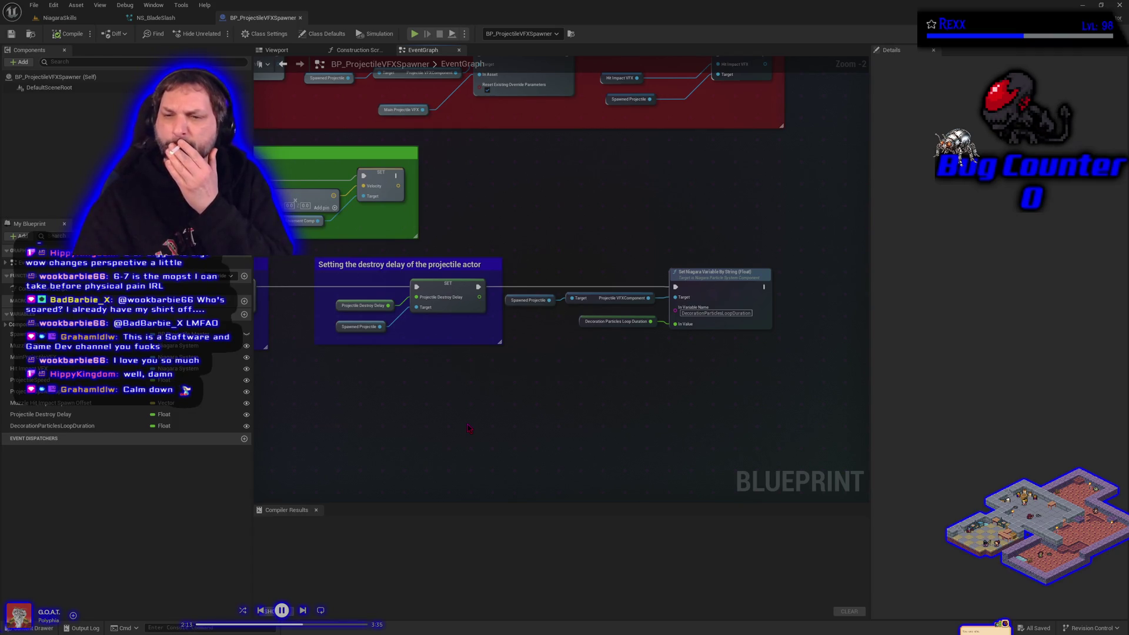
mouse_move(513, 315)
left_mouse_down()
mouse_move(522, 270)
mouse_move(527, 315)
mouse_move(511, 308)
mouse_move(562, 345)
left_mouse_up()
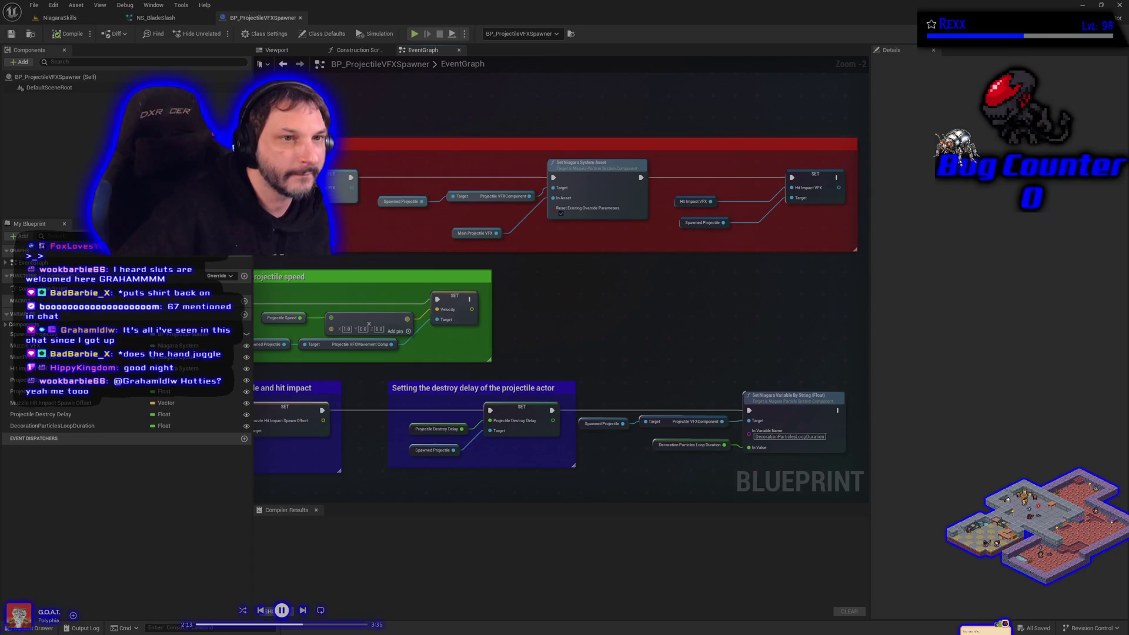
mouse_move(593, 313)
left_mouse_down()
mouse_move(637, 292)
mouse_move(478, 344)
left_mouse_up()
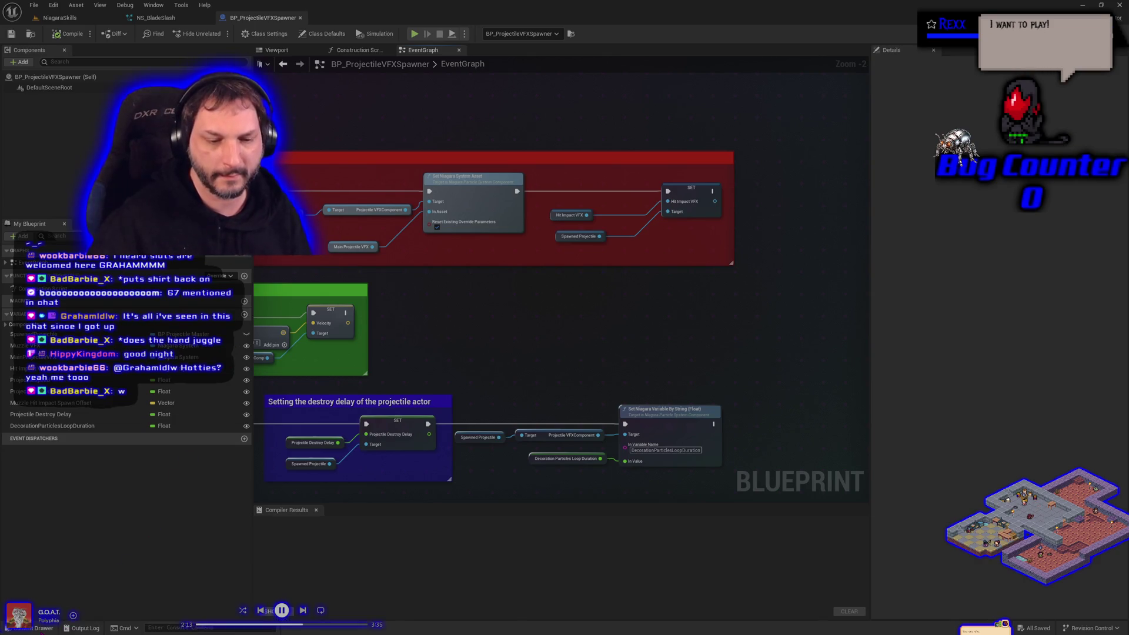
left_click(31, 35)
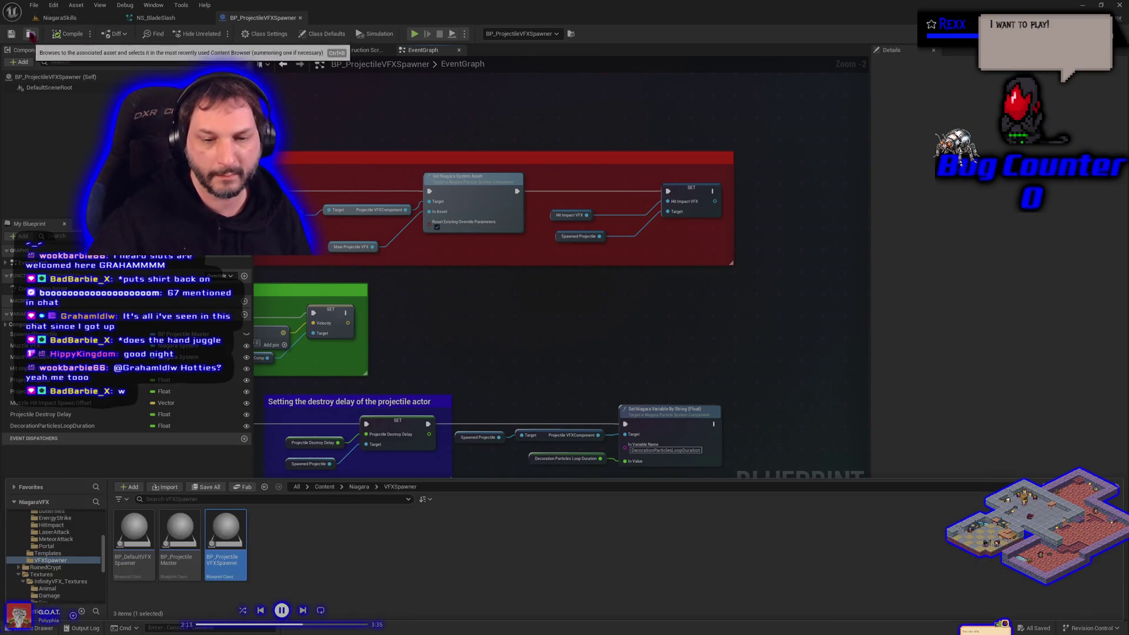
Inspect BP_ProjectileMaster's overlap chain and Projectile VFXComponent variable, then return to the spawner graph.
double_click(180, 550)
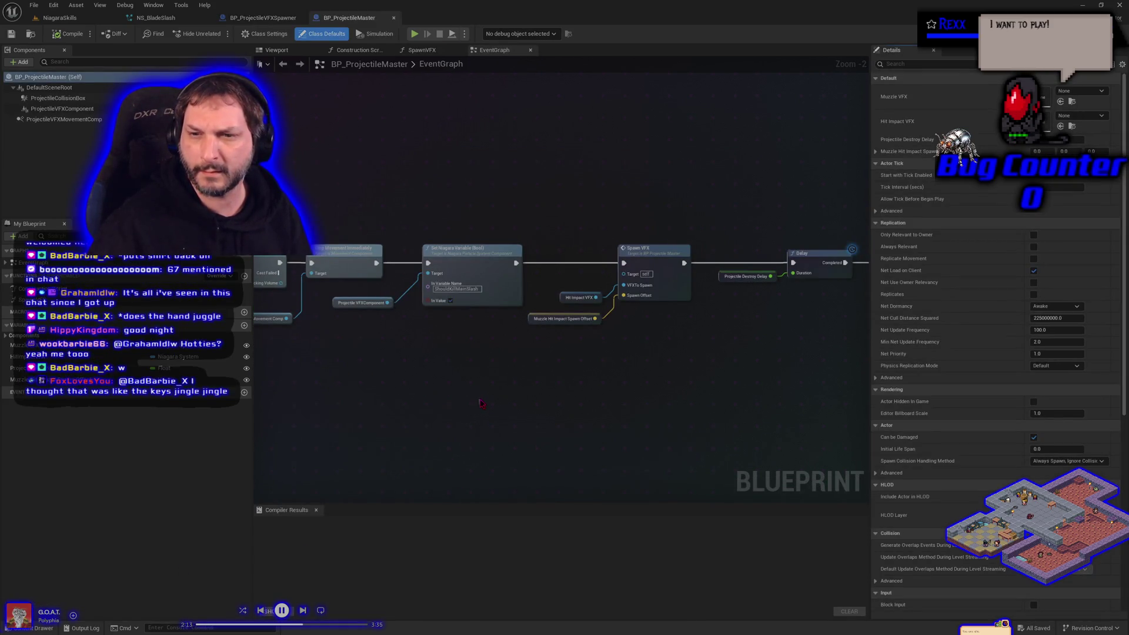
mouse_move(444, 388)
left_mouse_down()
mouse_move(592, 352)
mouse_move(568, 356)
left_mouse_up()
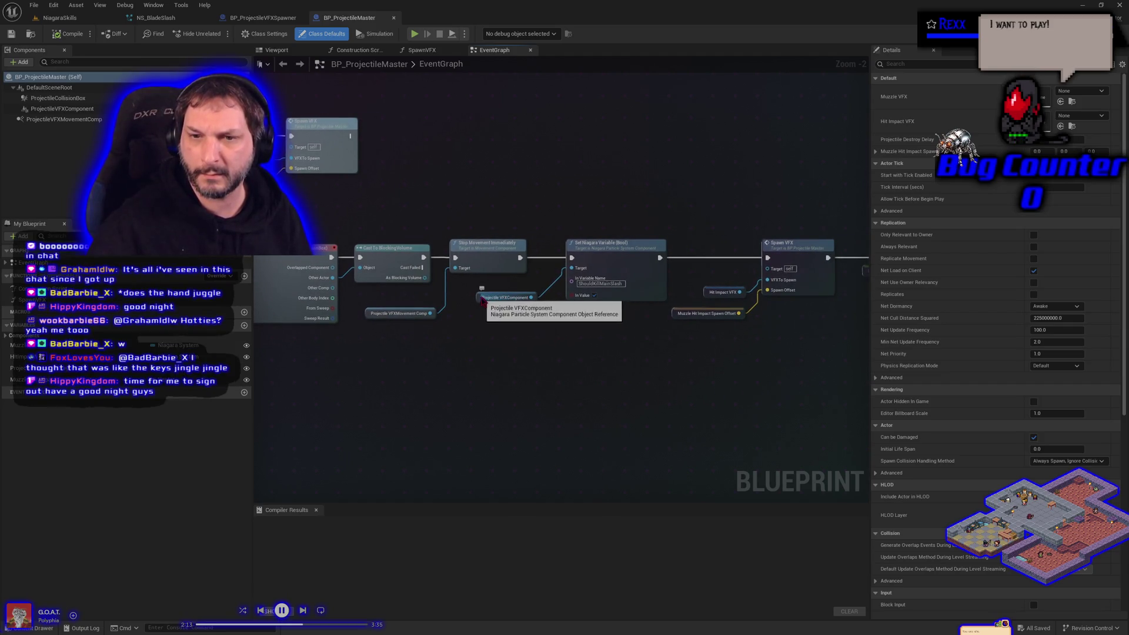
left_click(479, 297)
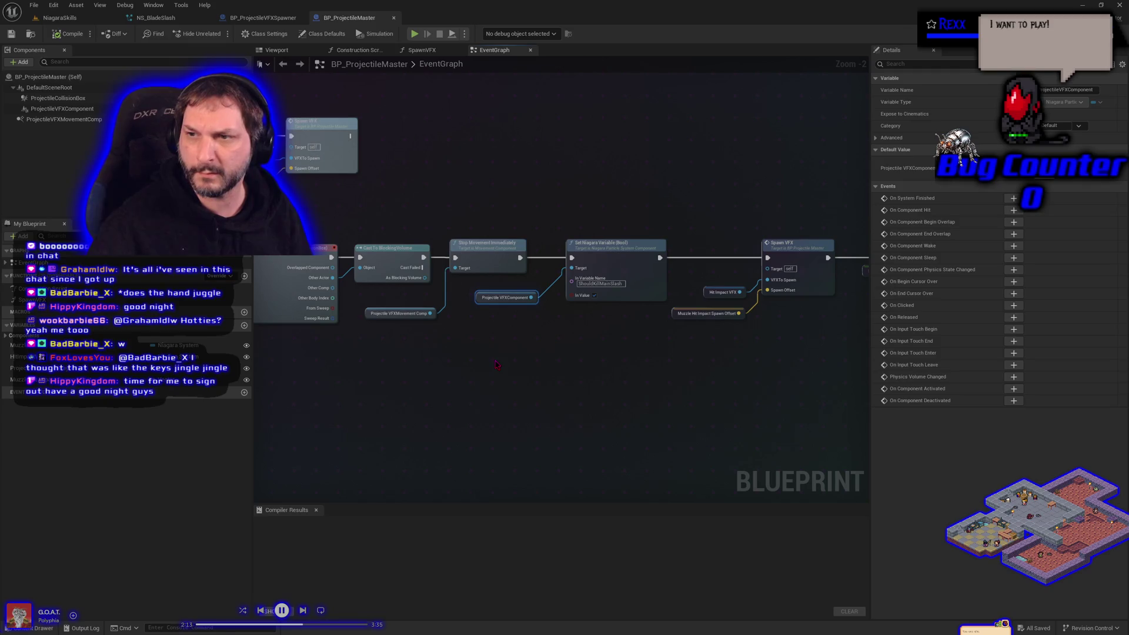
left_click_drag(495, 365, 557, 366)
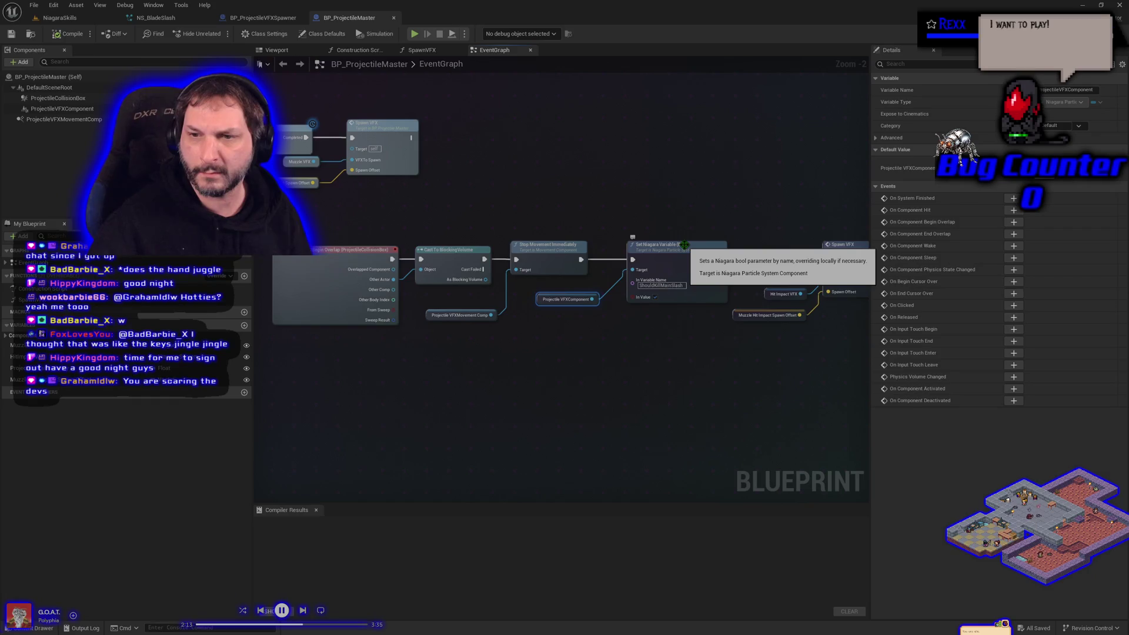
left_click(290, 19)
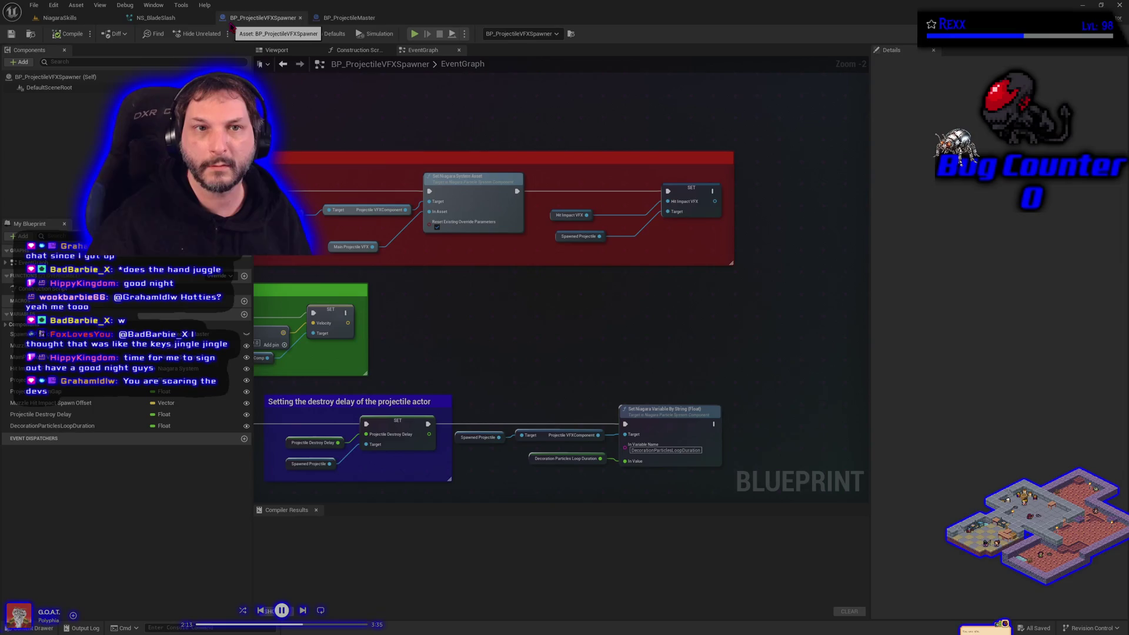
In NS_BladeSlash, copy the Kill Particles module from Main_Slash_Blue_Variation.
left_click(164, 22)
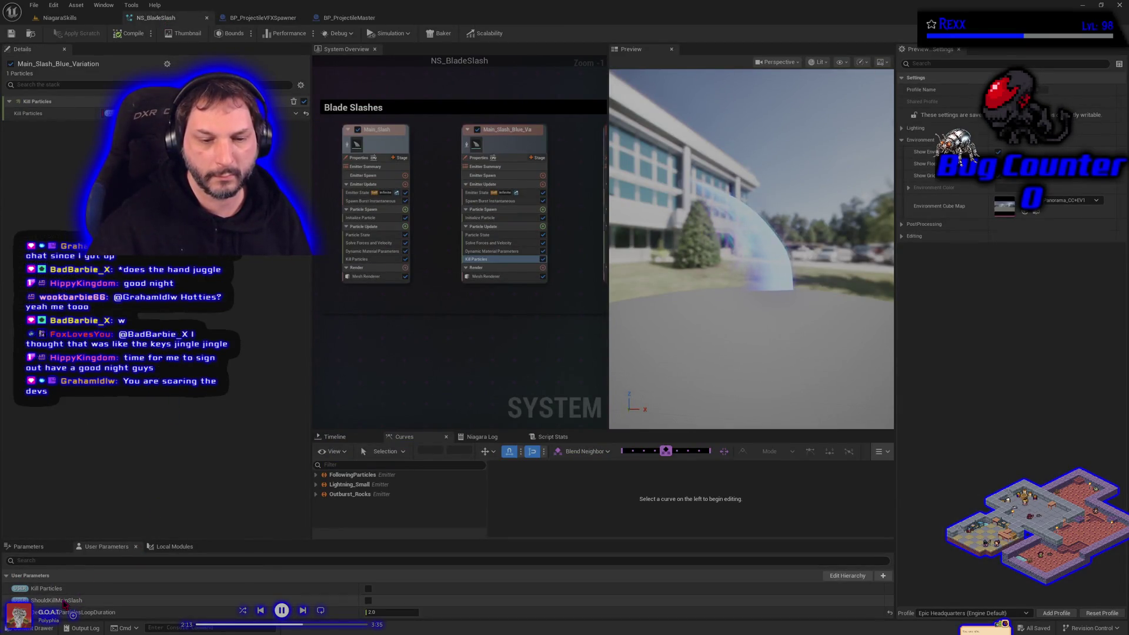
left_click_drag(371, 365, 443, 389)
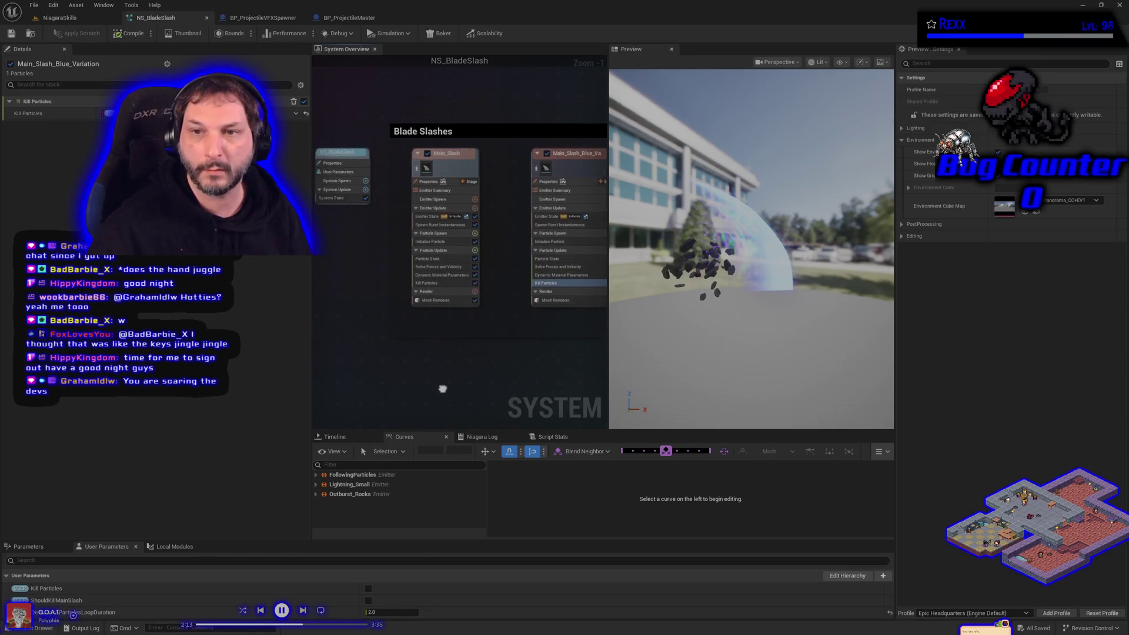
right_click(556, 283)
left_click(591, 399)
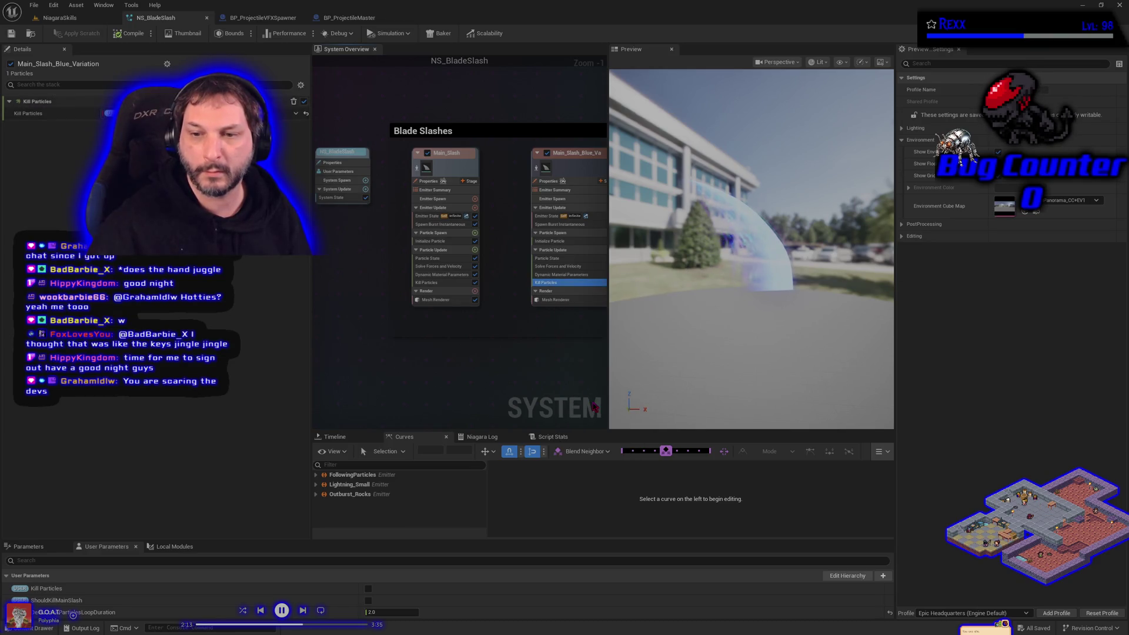
Replace Main_Slash's Kill Particles with the copied module and save the system.
left_click(446, 283)
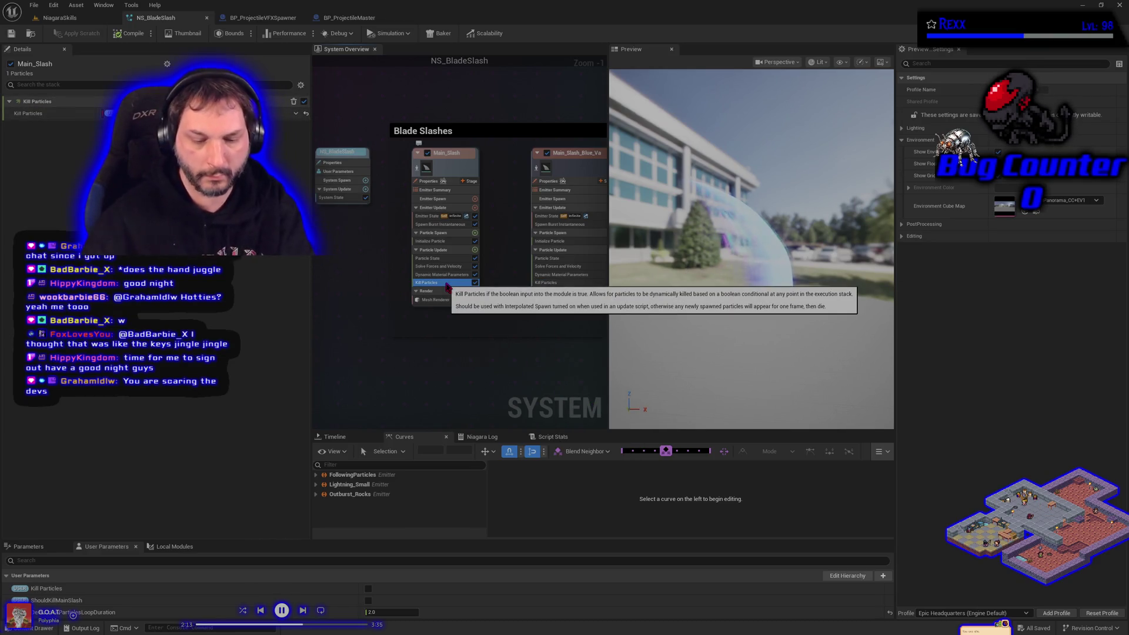
key("Delete")
right_click(465, 252)
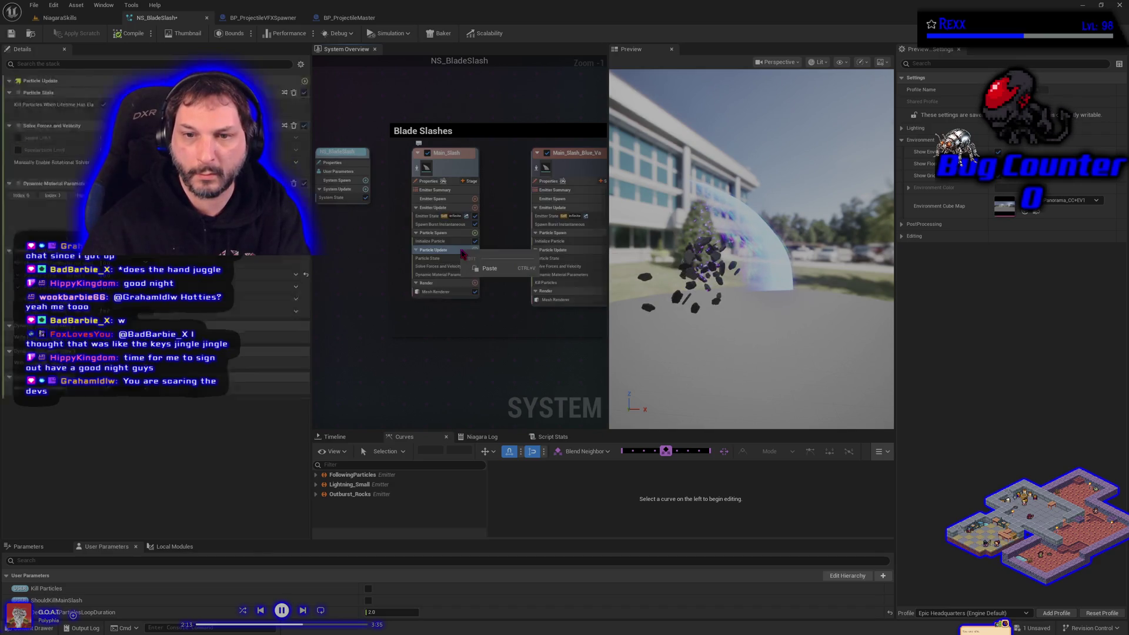
left_click(488, 269)
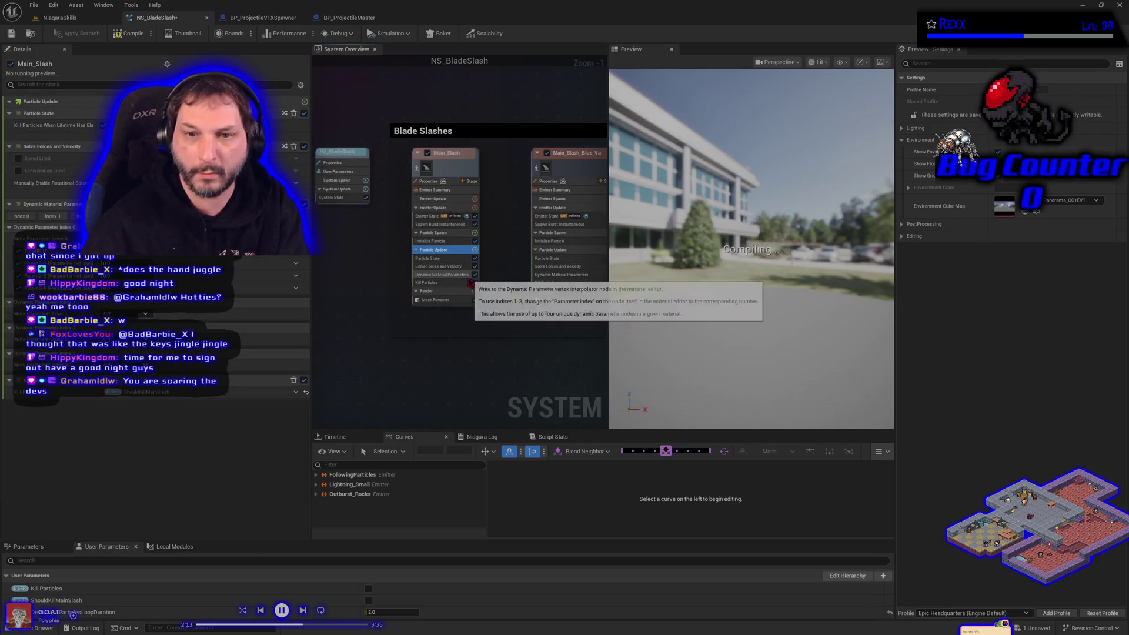
left_click(435, 283)
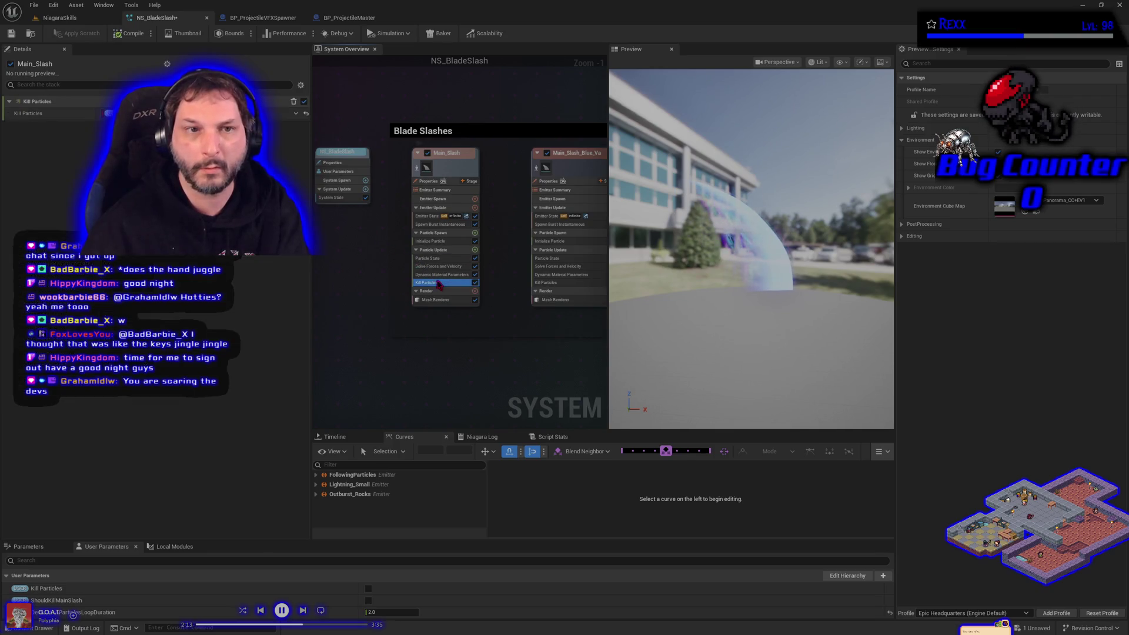
left_click(12, 33)
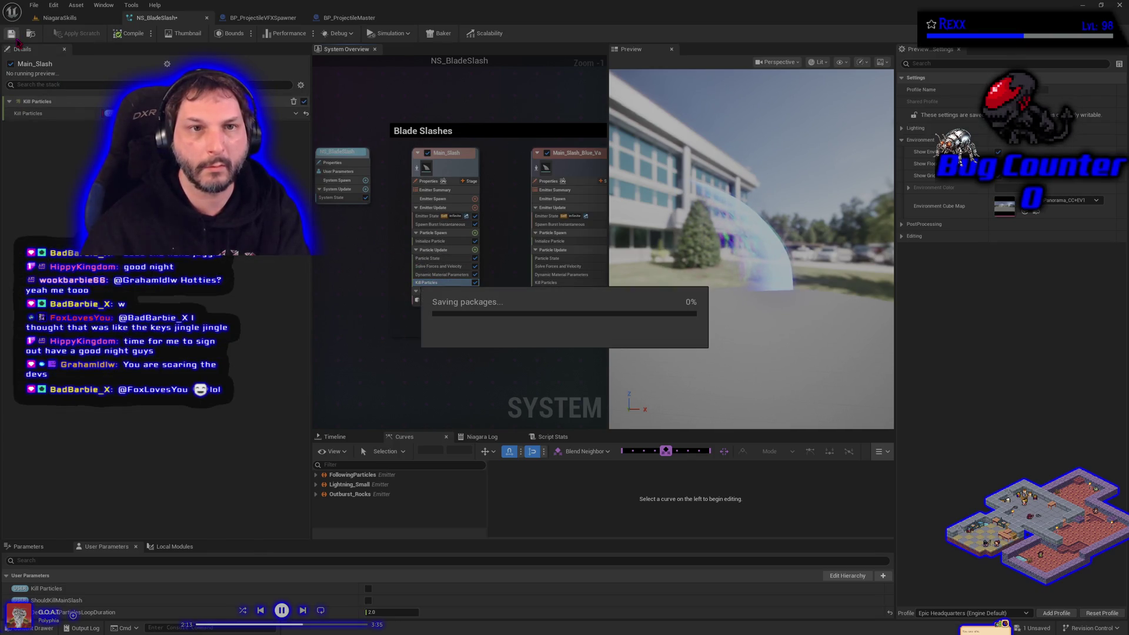
Play the NiagaraSkills level to watch the blade slash scatter rocks, then stop the session.
left_click(67, 20)
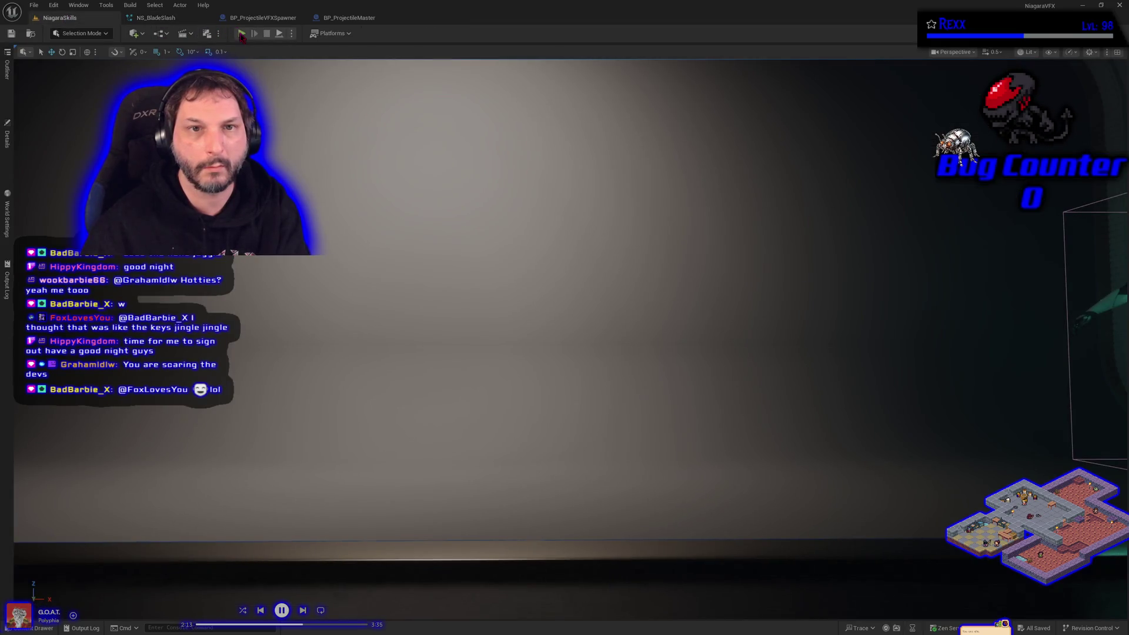
left_click(241, 34)
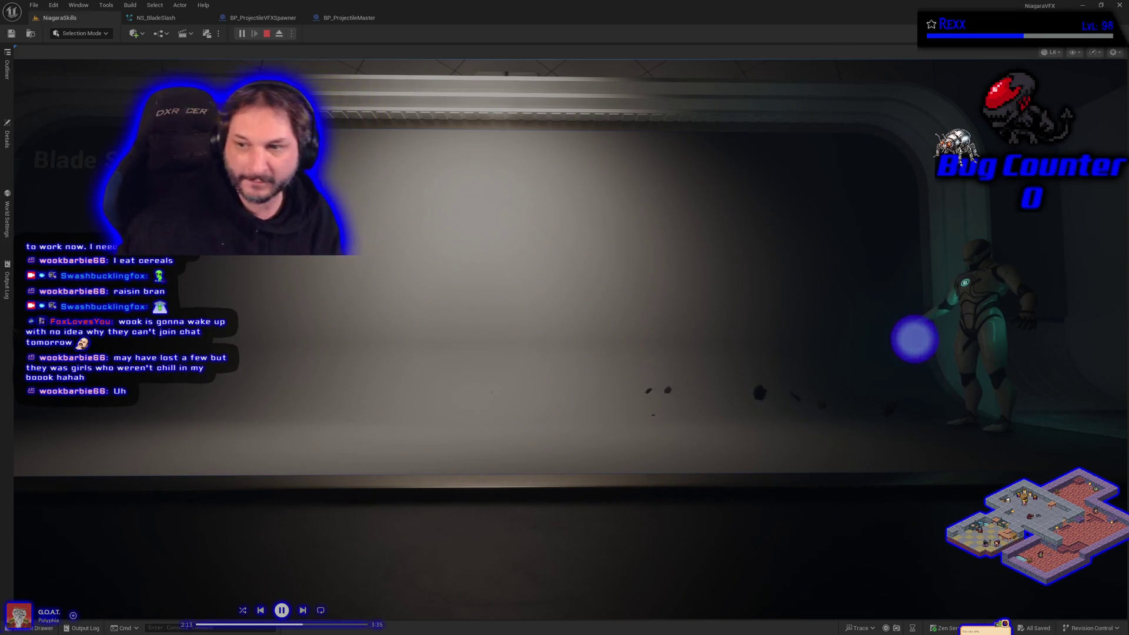
key("Escape")
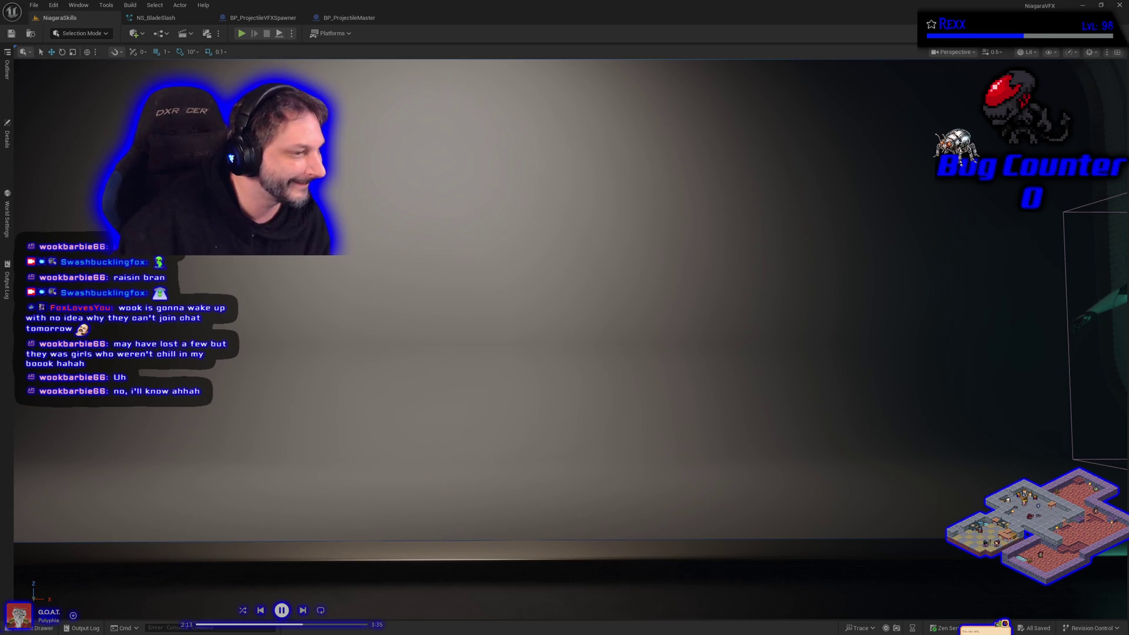
Switch back to the NS_BladeSlash Niagara system editor.
left_click(162, 19)
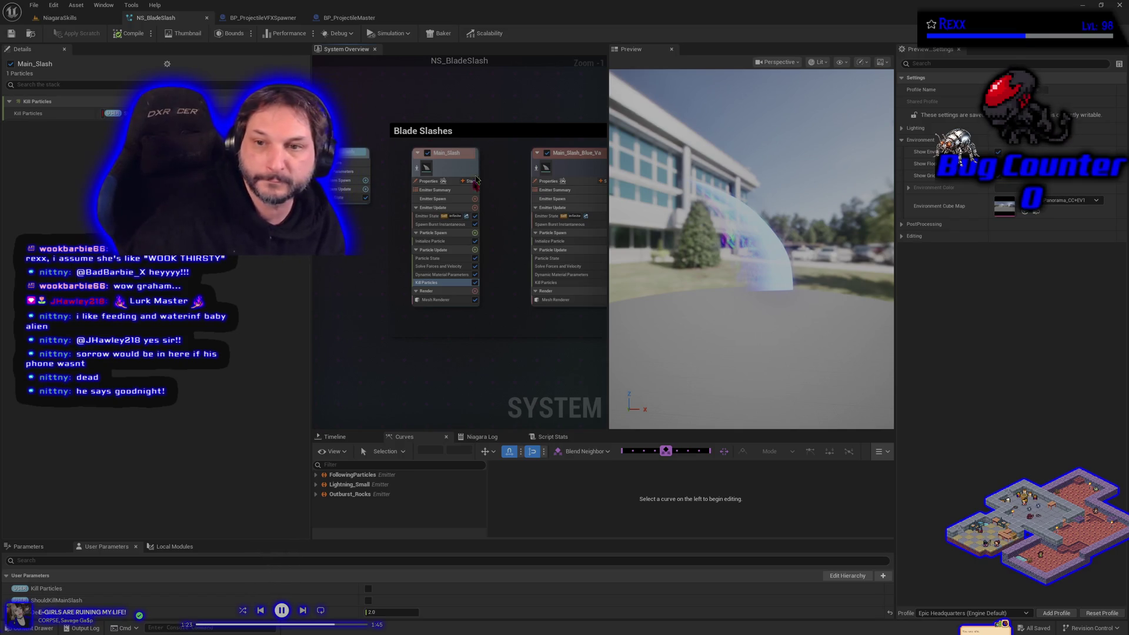
Pan the system overview past the Blade Slashes emitters to the Outburst_Rocks emitter.
mouse_move(477, 262)
left_mouse_down()
mouse_move(391, 183)
mouse_move(370, 137)
left_mouse_up()
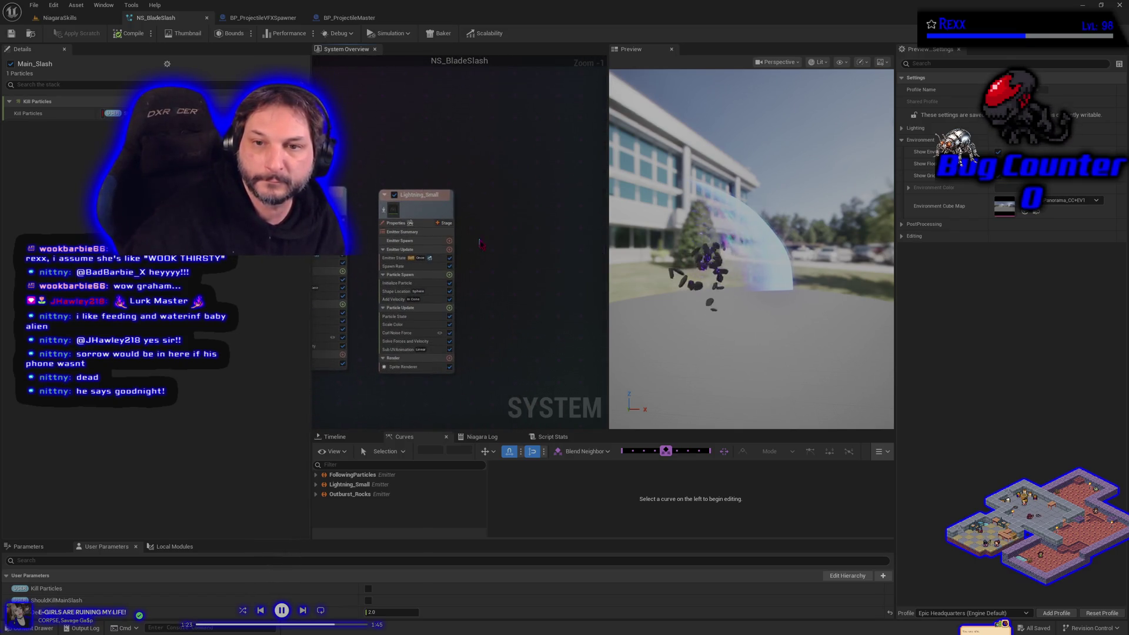
left_click_drag(423, 89, 456, 42)
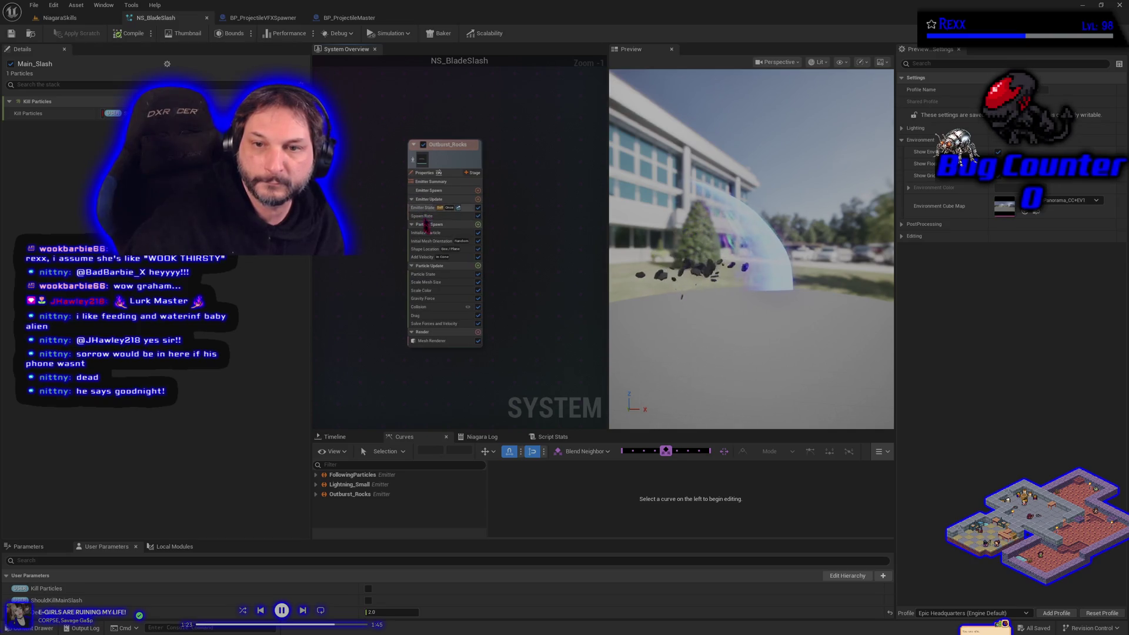
Set Outburst_Rocks' Add Velocity speed range to 500 minimum and 600 maximum.
left_click(423, 257)
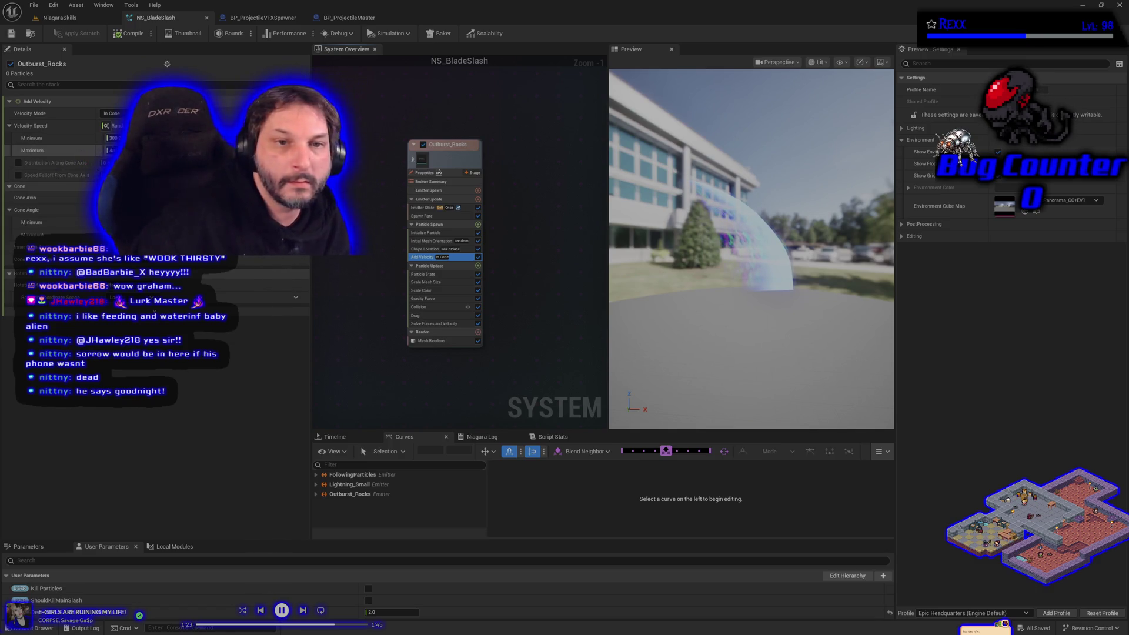
left_click(112, 137)
type("500")
key("Tab")
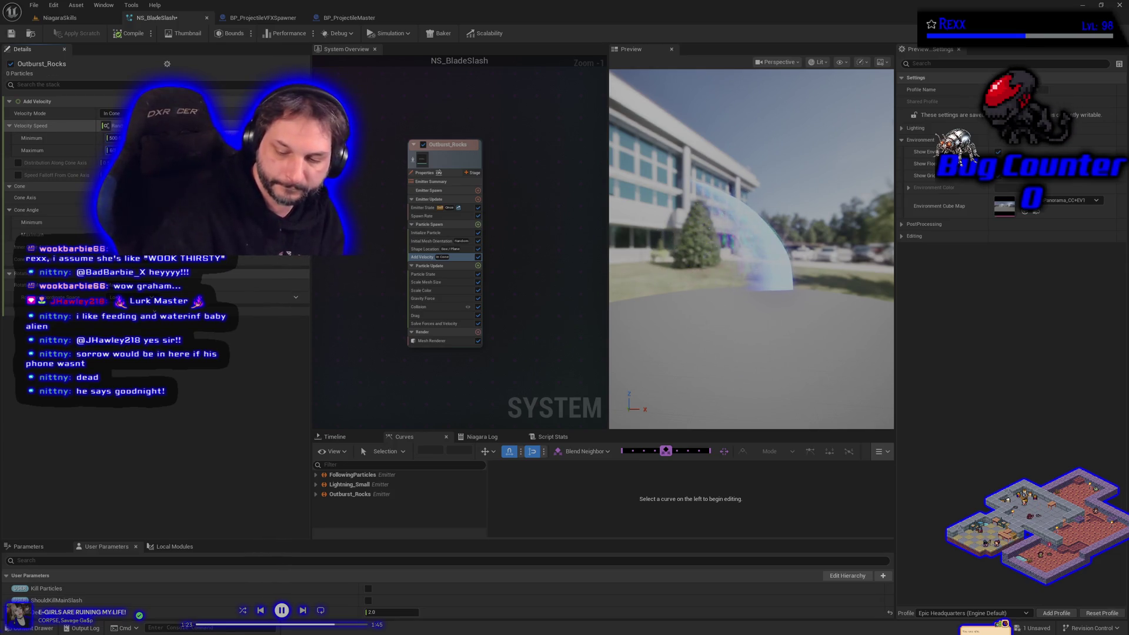
type("600")
key("Return")
Save all assets and open the module picker for the rocks' Particle Update.
left_click(34, 6)
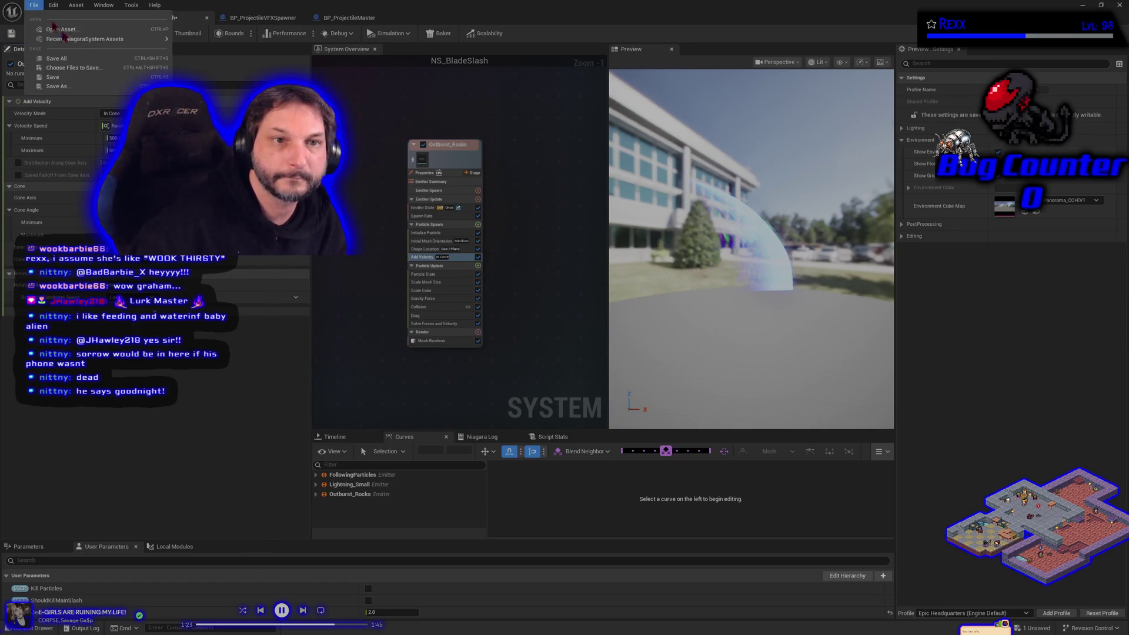
left_click(79, 56)
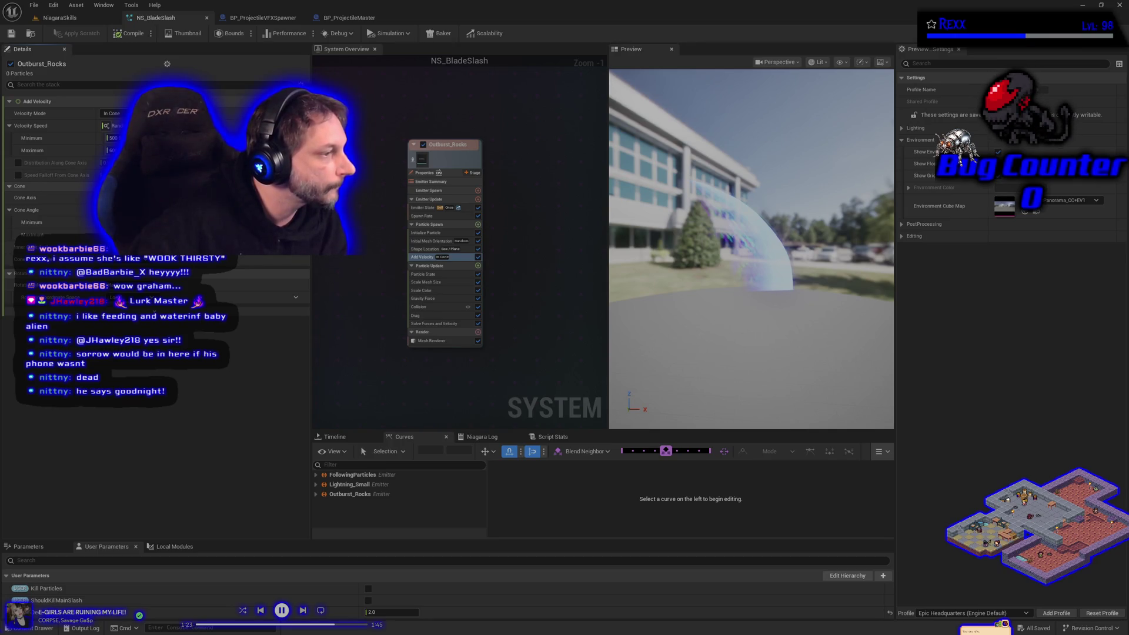
left_click(478, 265)
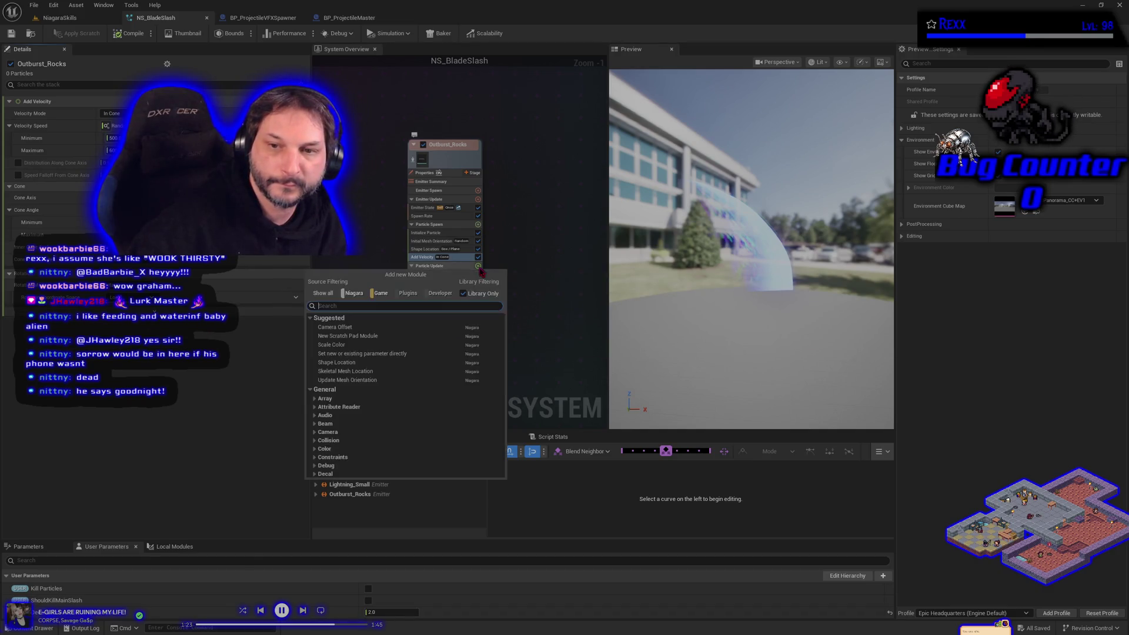
Add a Kill Particles in Volume module with a Box kill shape of size 50.
type("kill")
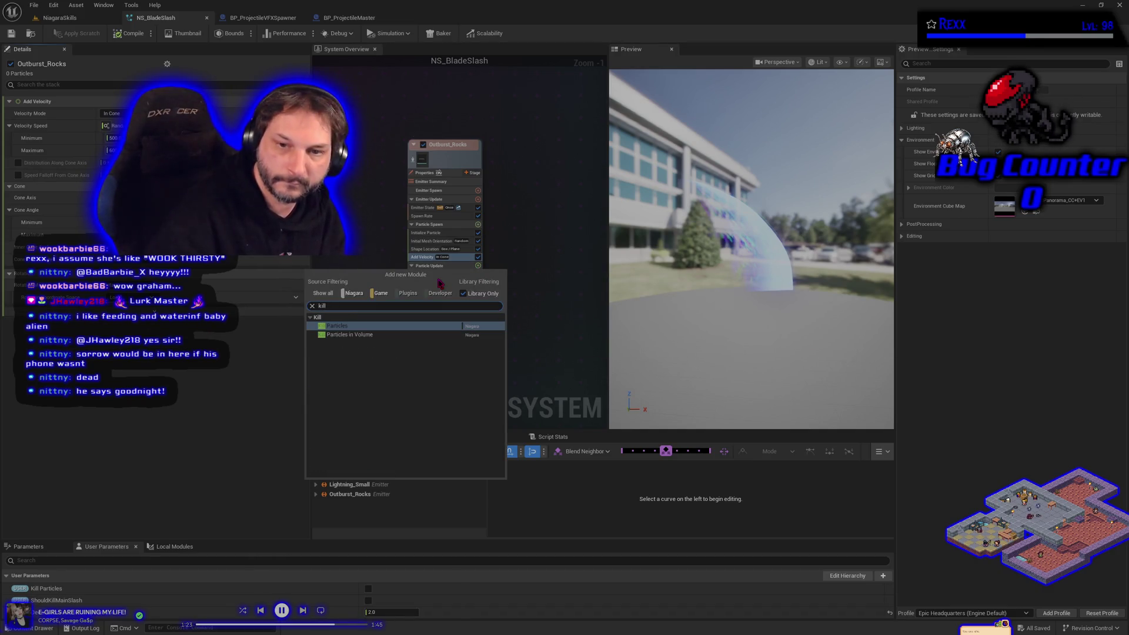
key("Down")
key("Return")
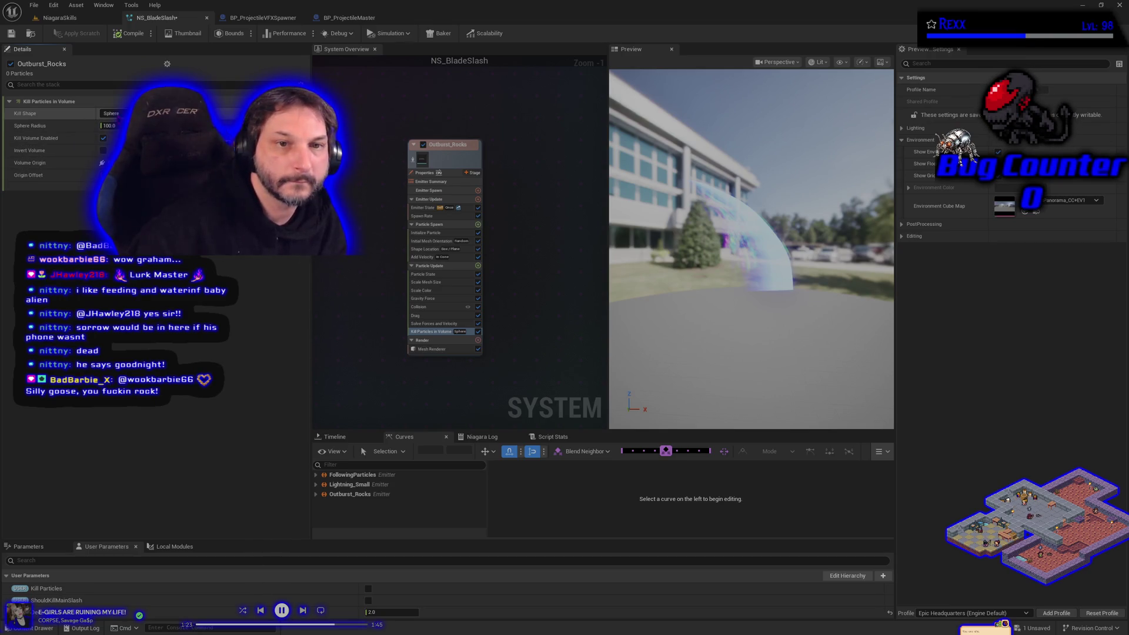
key("ctrl+z")
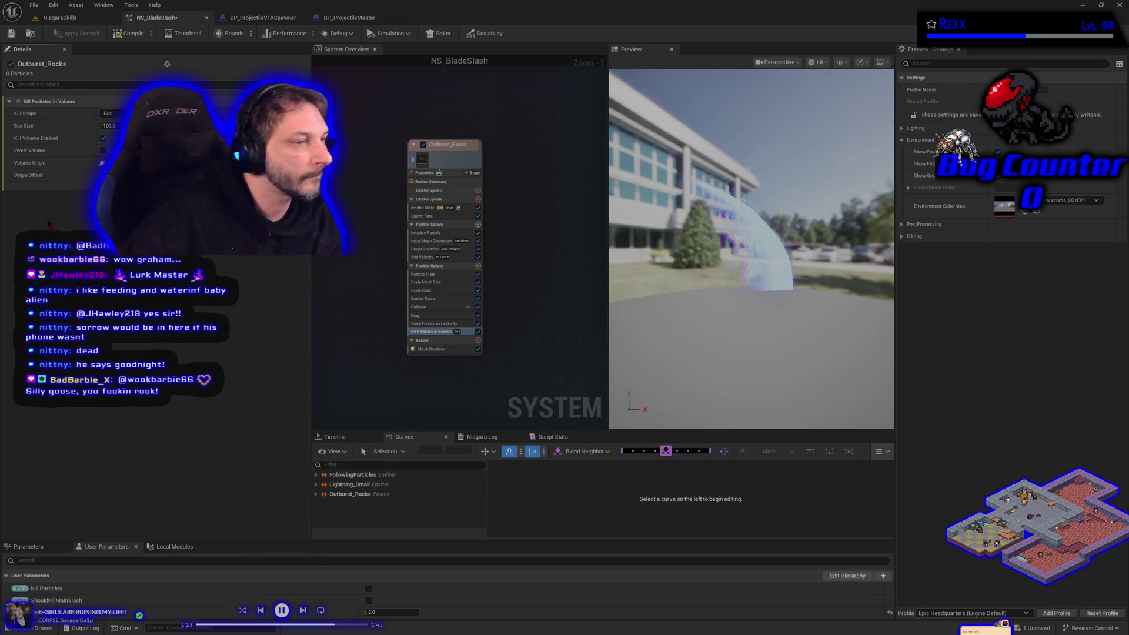
left_click(107, 126)
type("50")
key("Return")
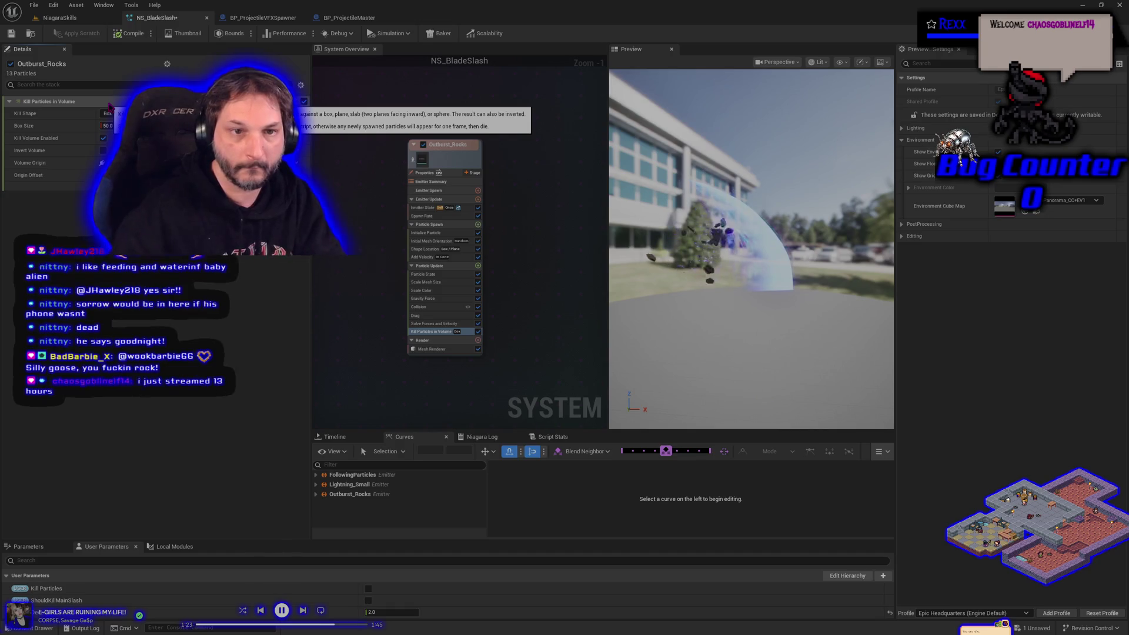
Compile NS_BladeSlash and save all changes.
left_click(128, 34)
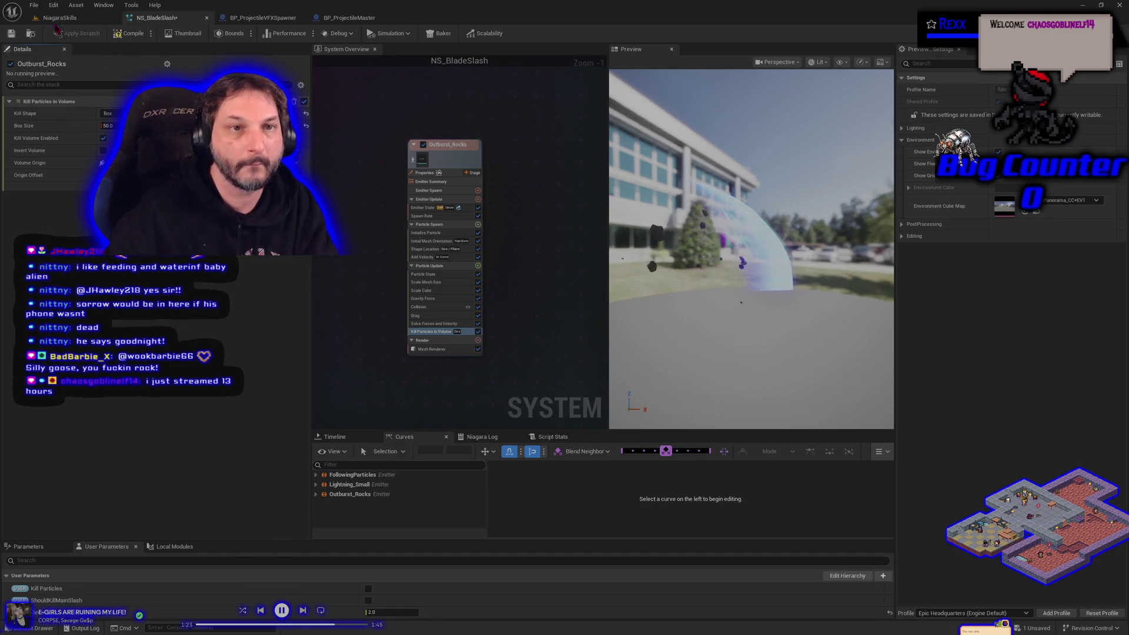
left_click(33, 5)
left_click(69, 59)
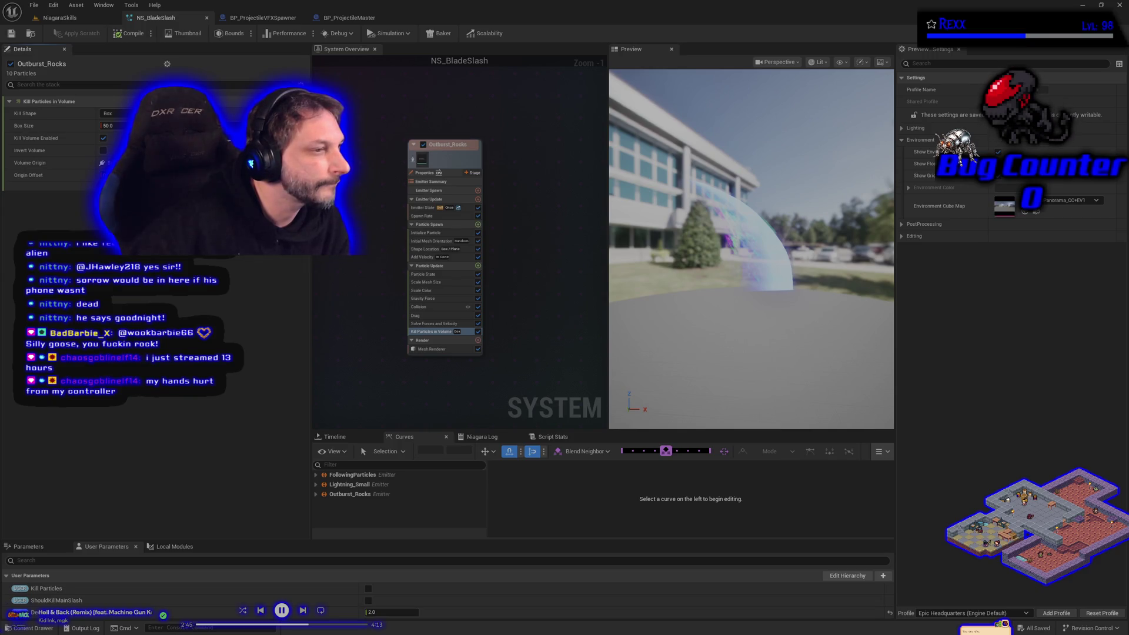
Change the rocks' kill box size from 50 to 70.
left_click(111, 125)
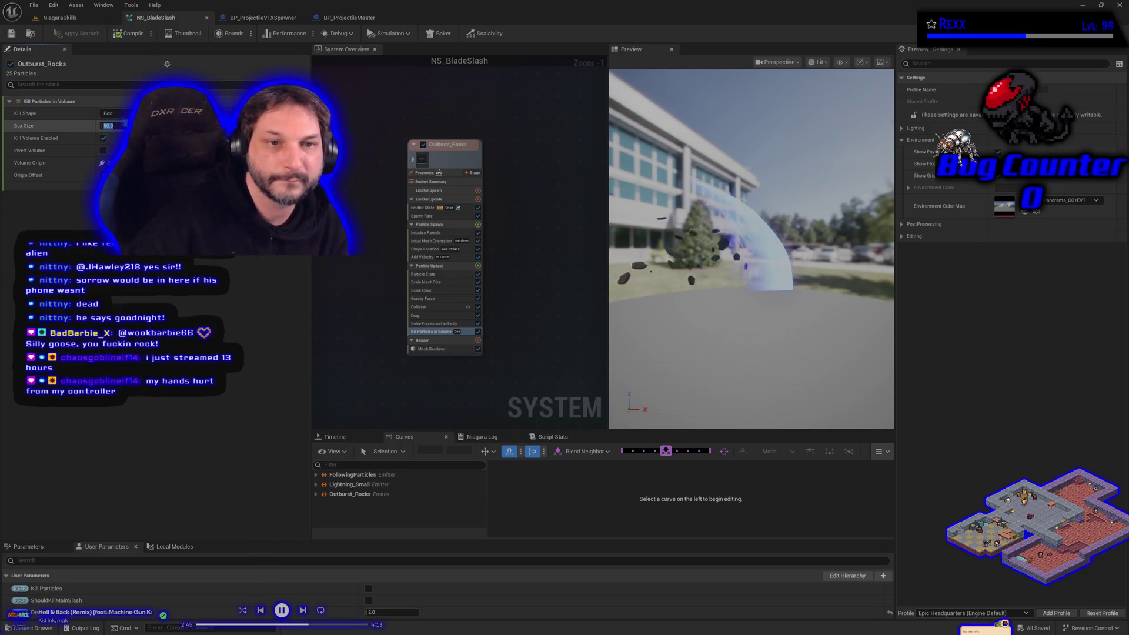
type("70")
key("Return")
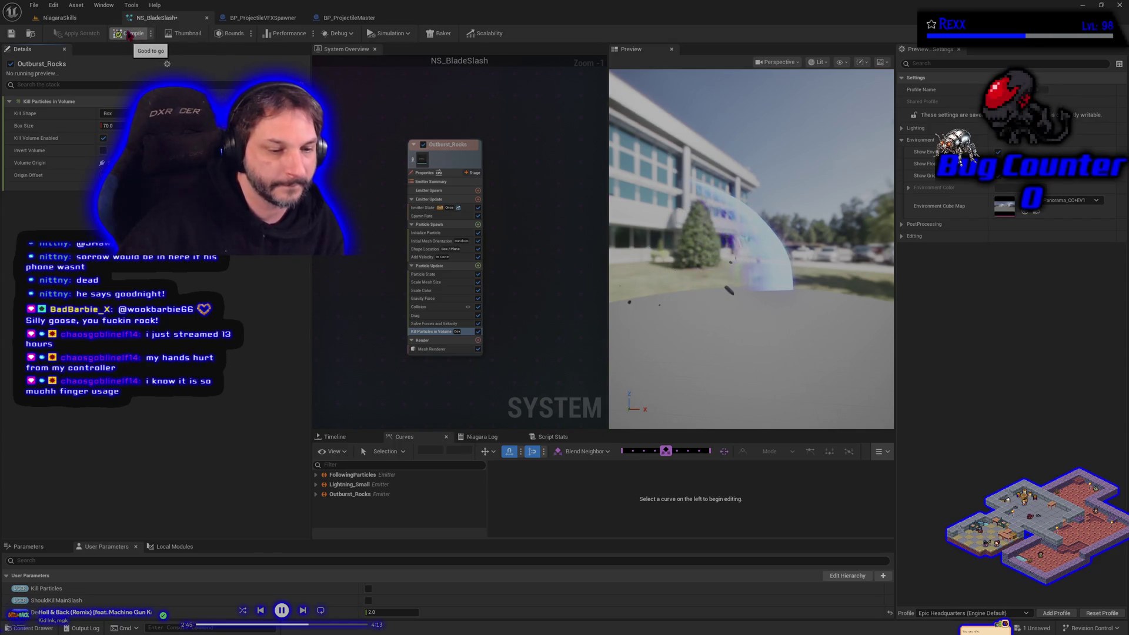
left_click(35, 5)
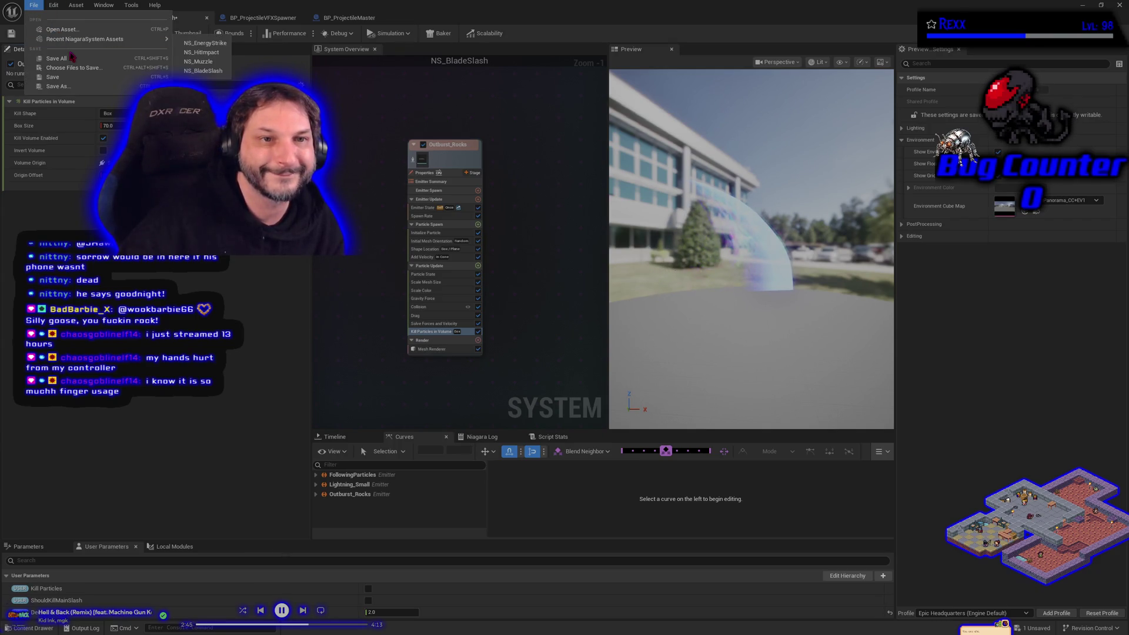
Save all changes with the 70 kill box, then go to the NiagaraSkills level.
left_click(73, 58)
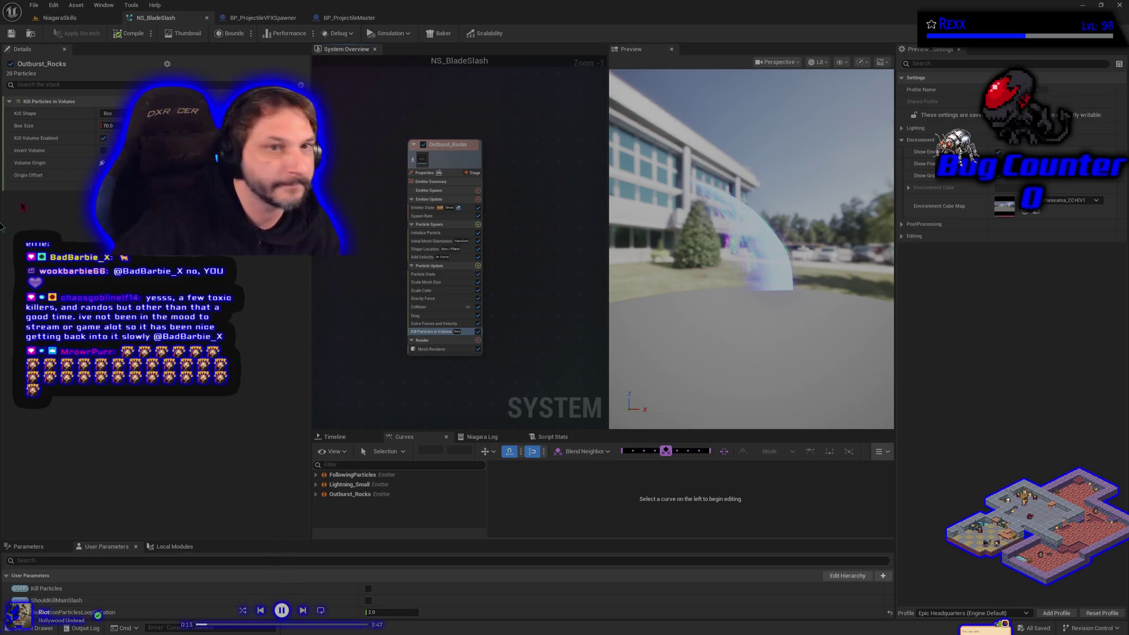
left_click(60, 18)
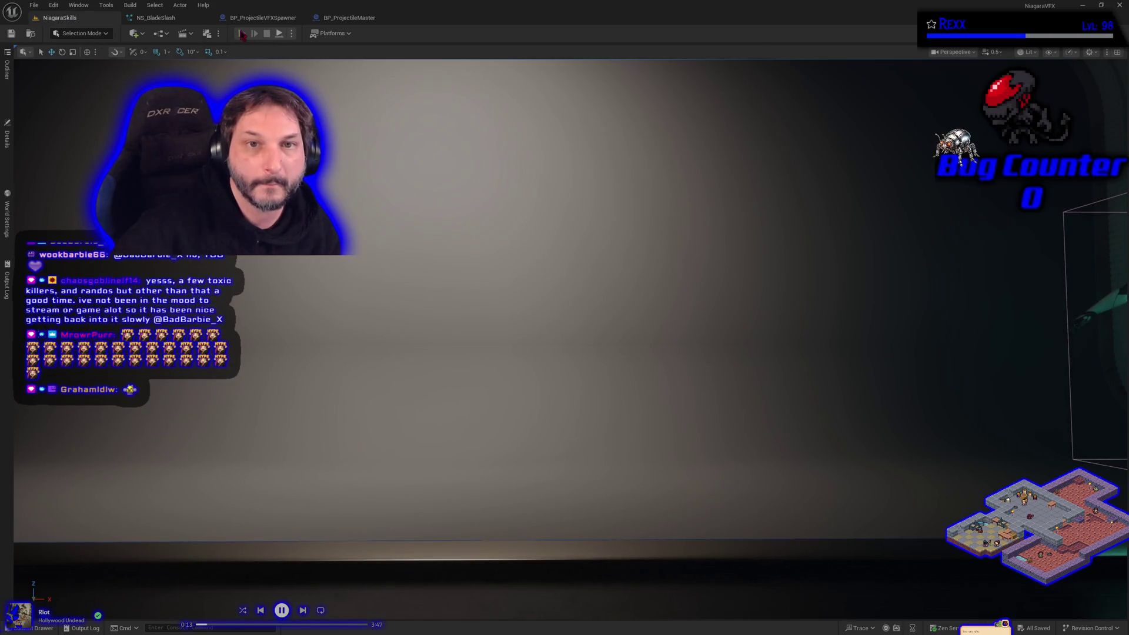
left_click(242, 34)
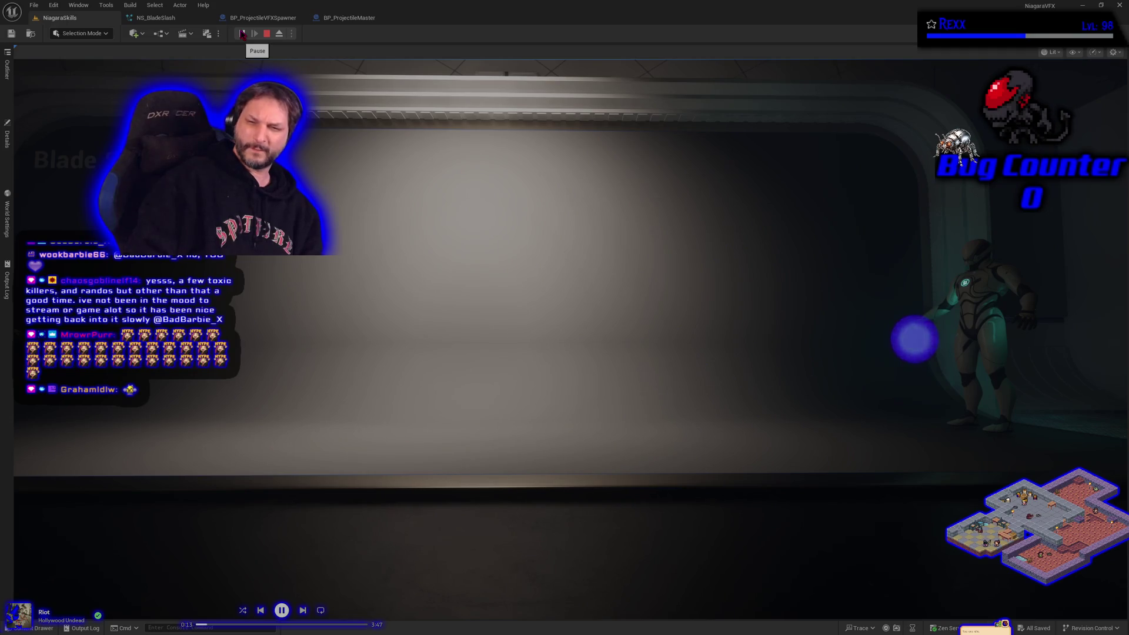
key("Escape")
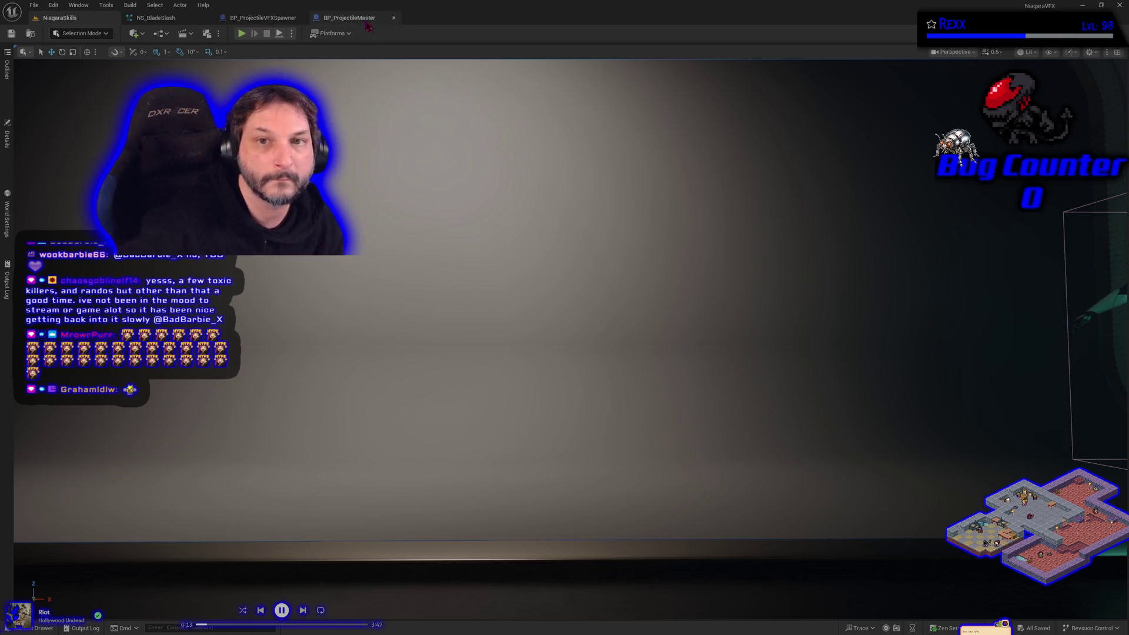
left_click(170, 19)
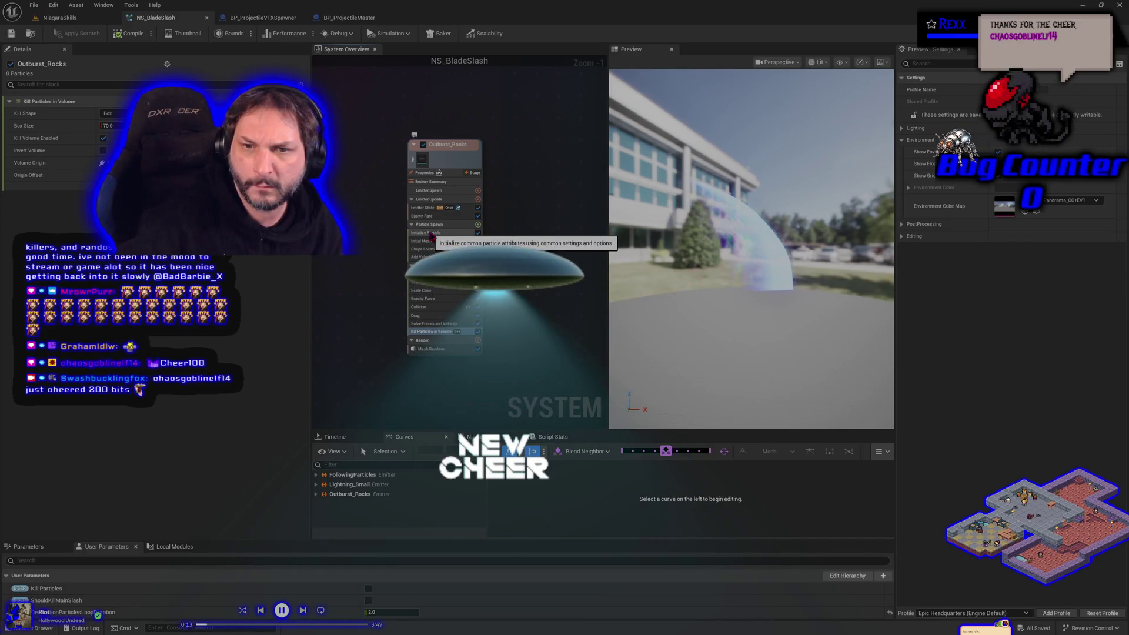
Drag down the rocks' Add Velocity minimum speed, save NS_BladeSlash, and return to NiagaraSkills.
left_click(421, 257)
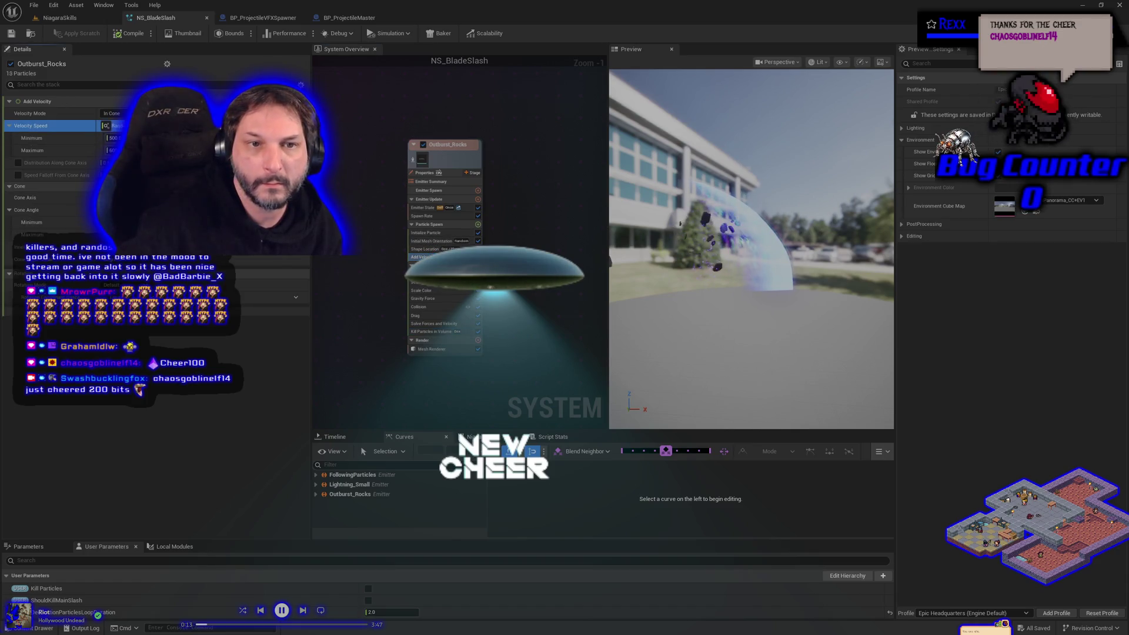
left_click_drag(112, 137, 118, 137)
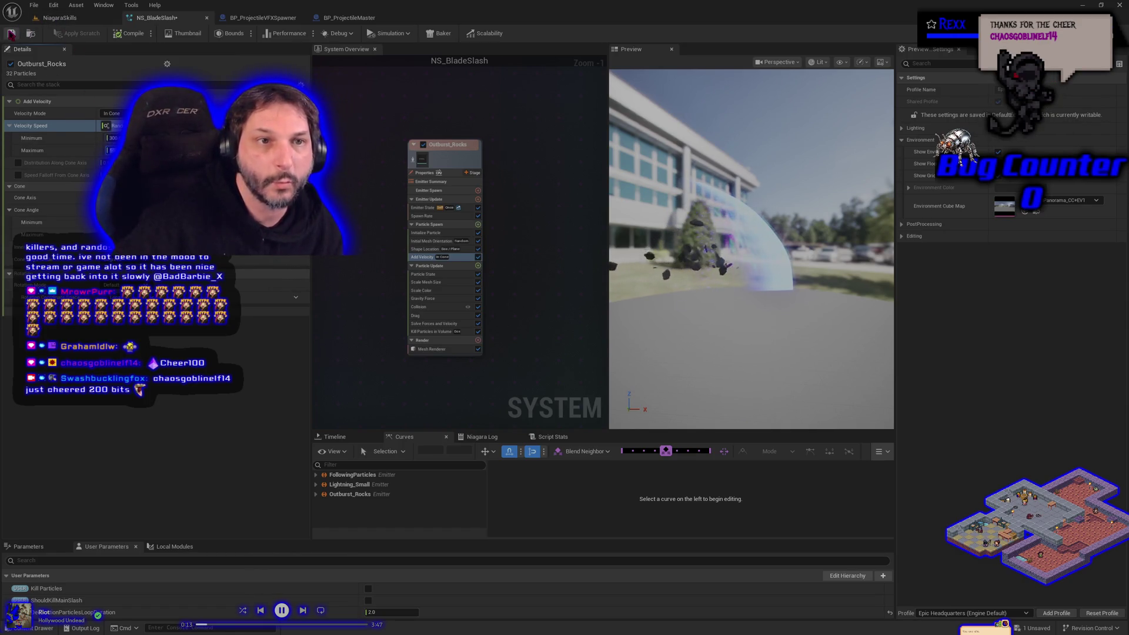
left_click(11, 34)
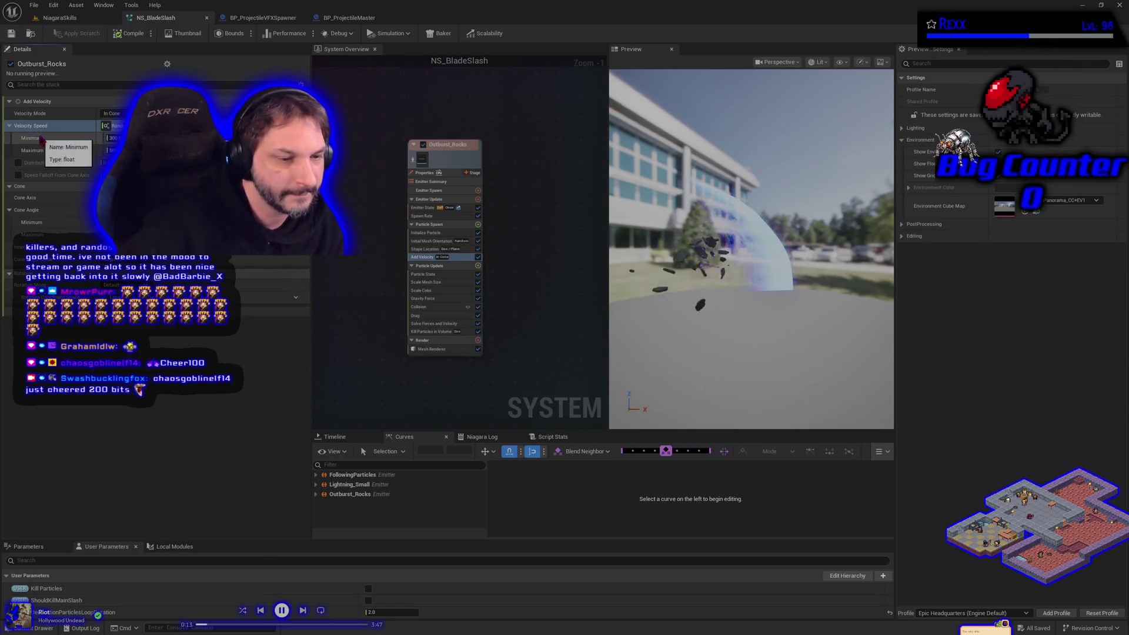
left_click(59, 18)
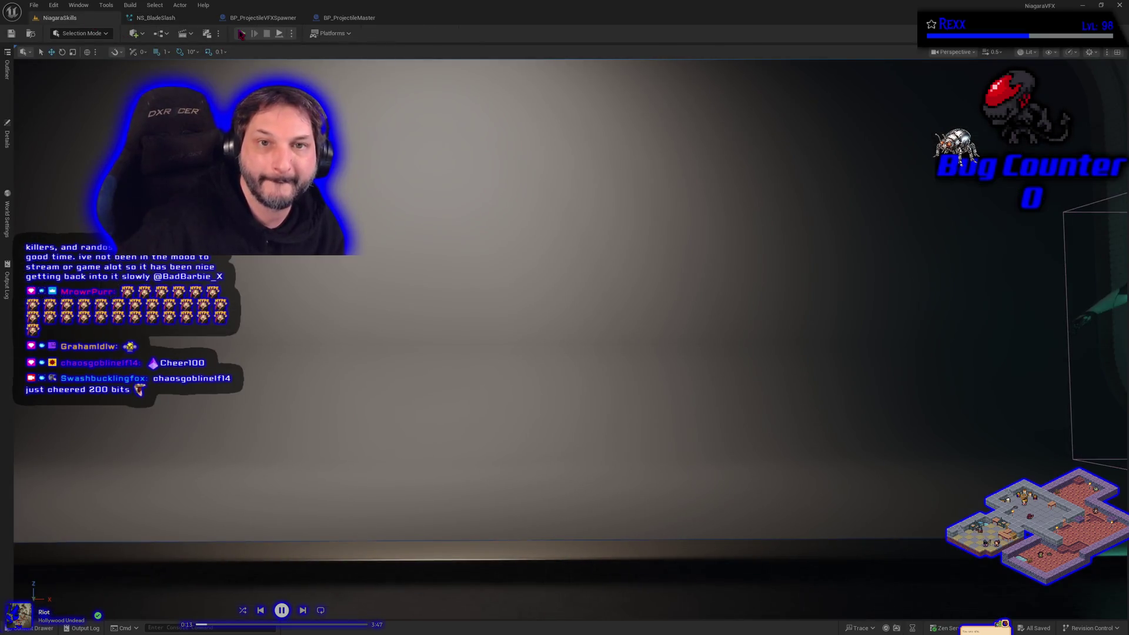
Play the level twice to watch the flying rocks, then return to NS_BladeSlash.
left_click(241, 34)
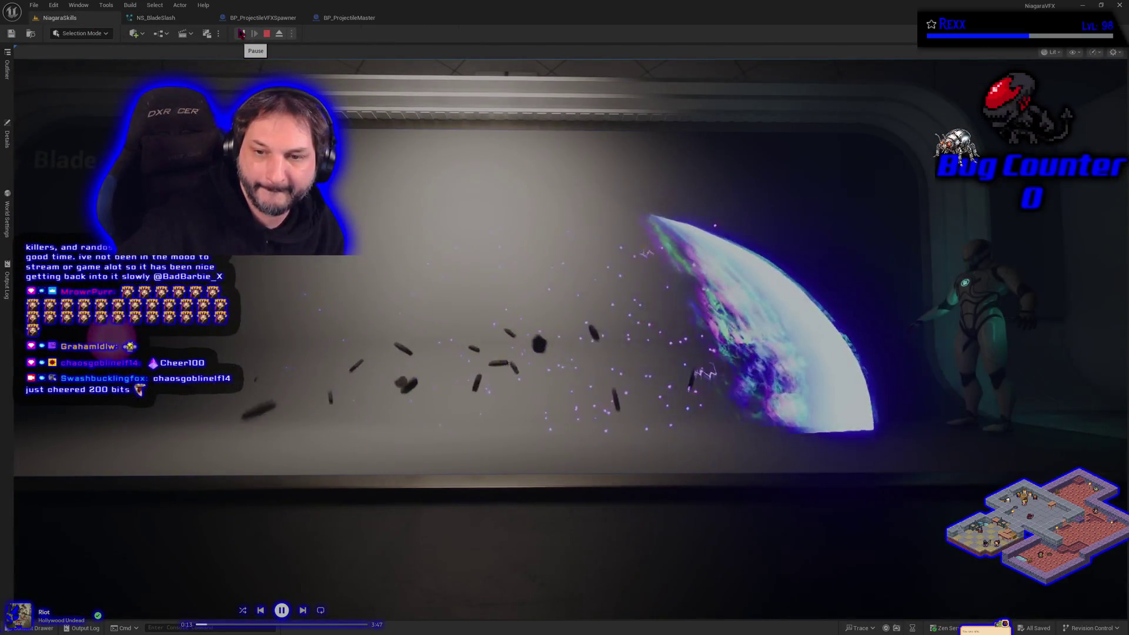
left_click(268, 34)
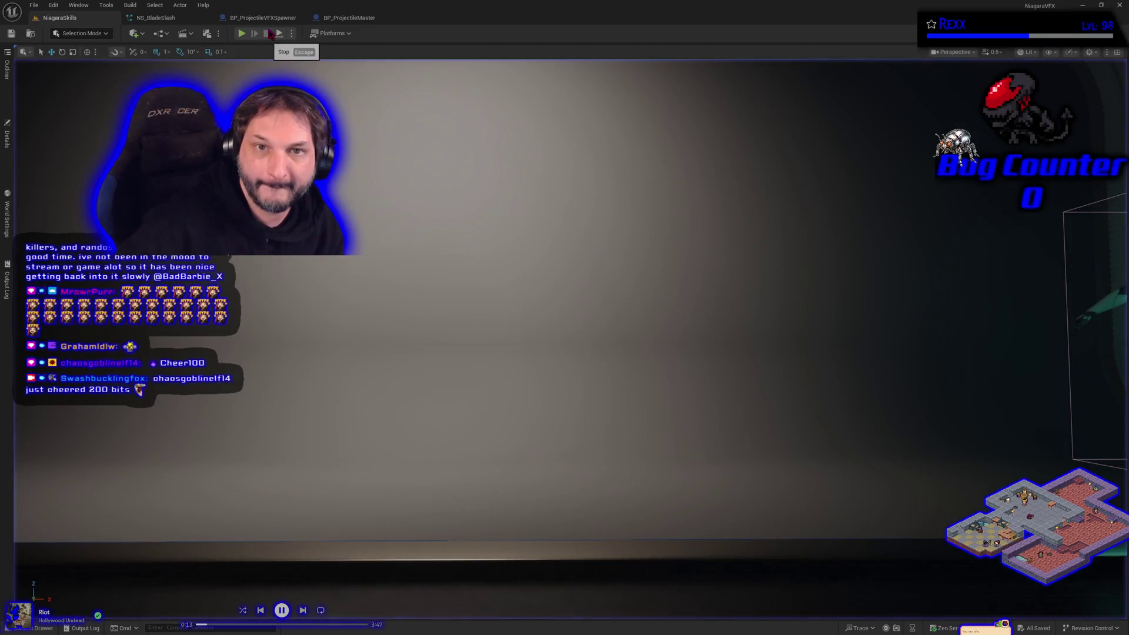
left_click(242, 33)
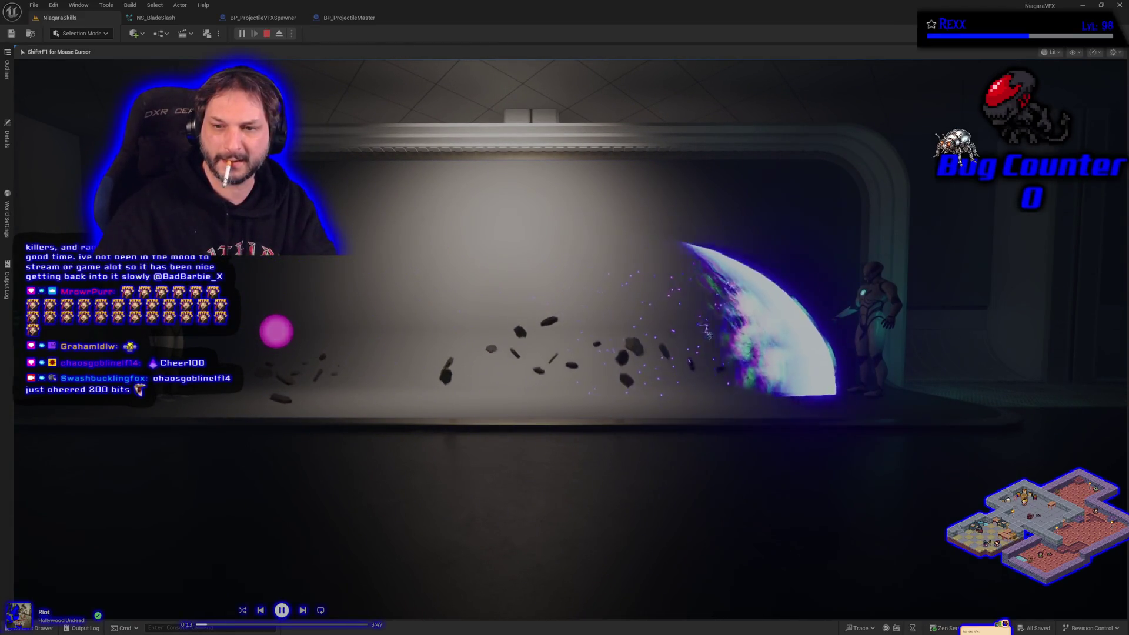
key("Escape")
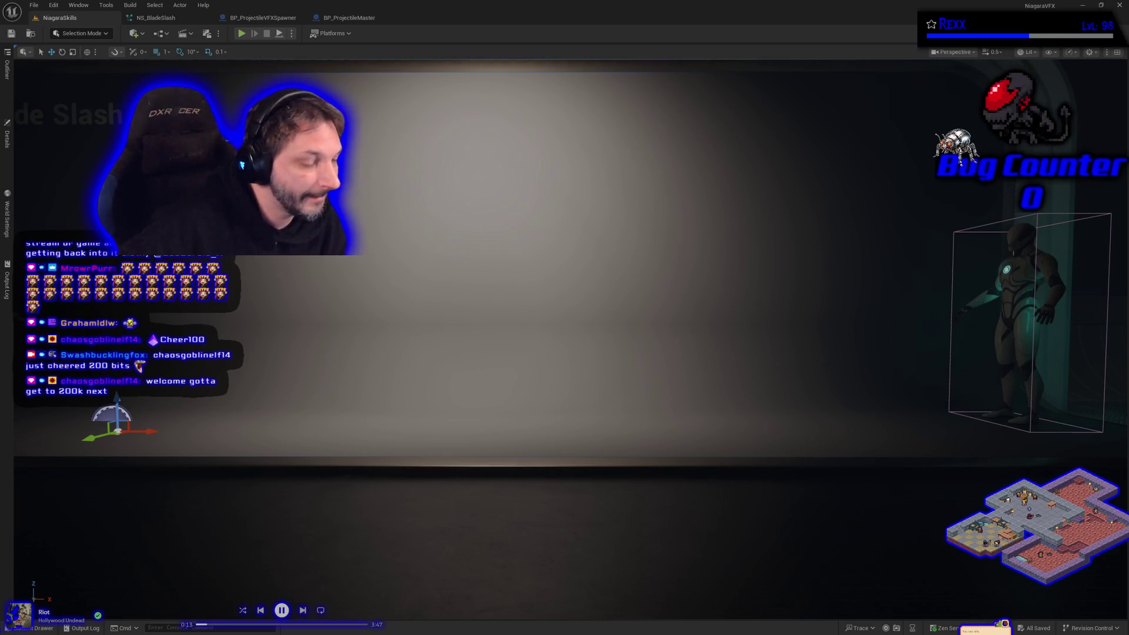
left_click(163, 18)
left_click(349, 18)
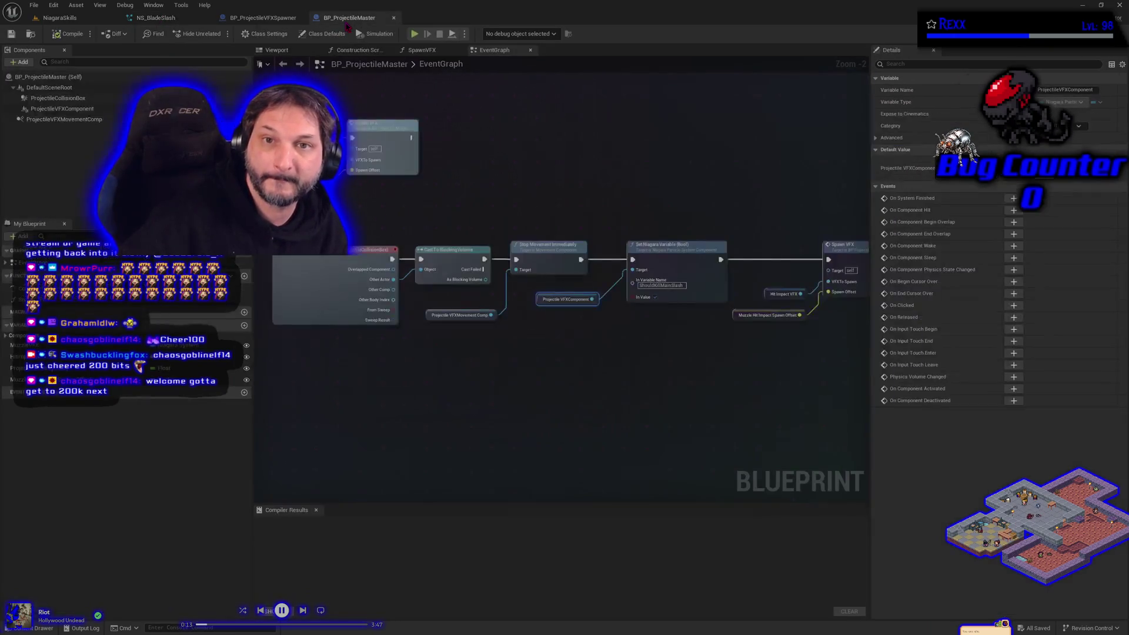
left_click(264, 19)
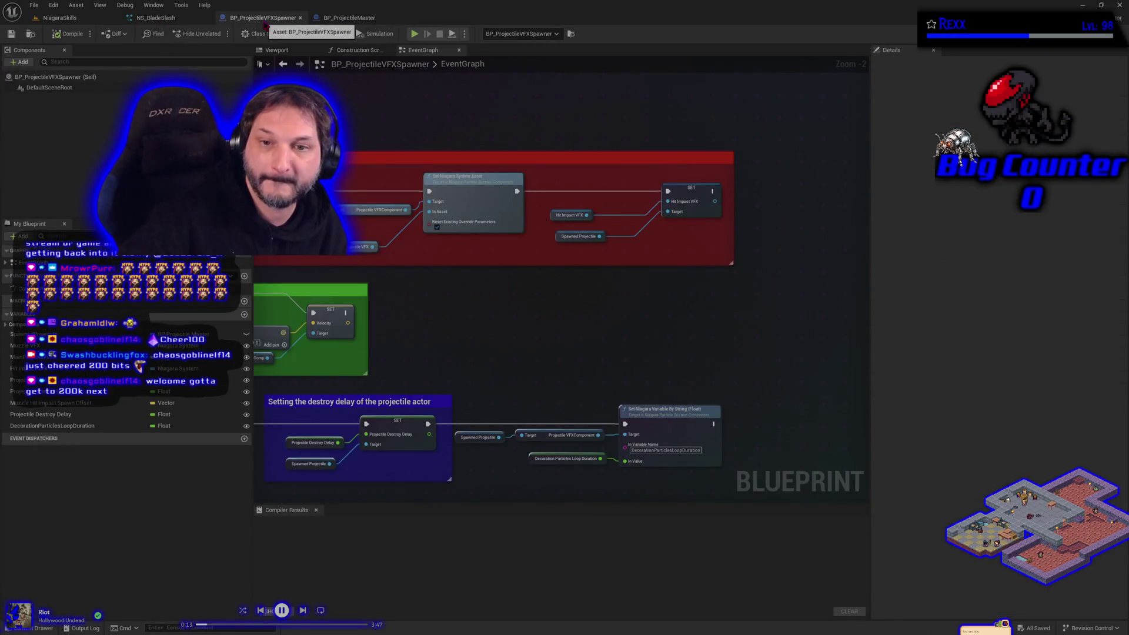
left_click(156, 18)
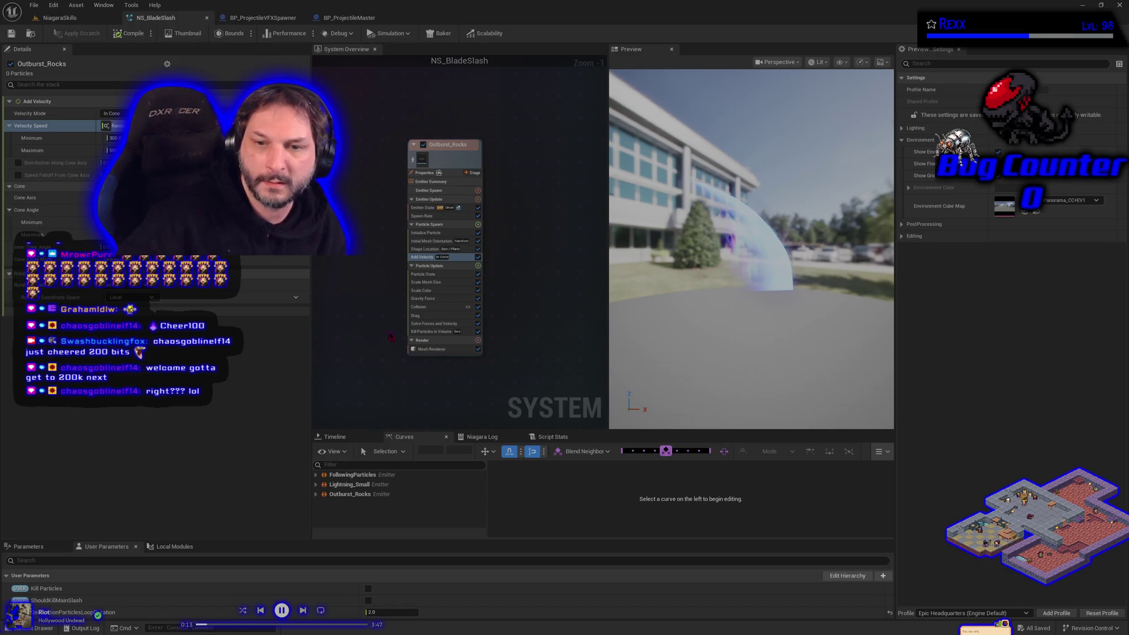
Disable Outburst_Rocks' Kill Particles in Volume module and test it in a NiagaraSkills play session.
left_click(421, 332)
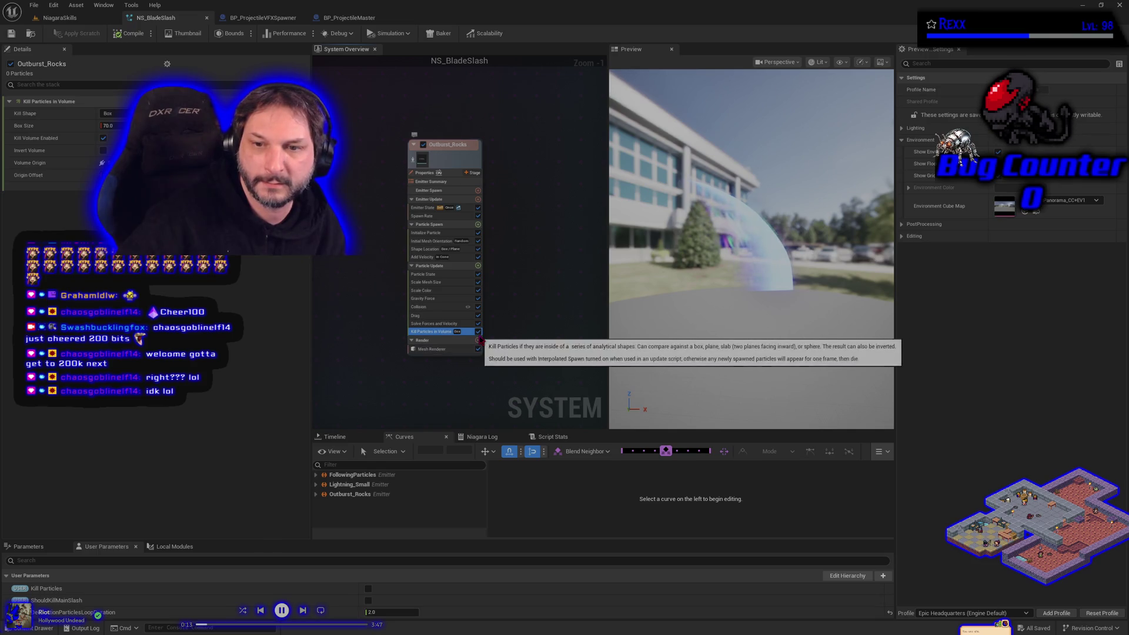
left_click(478, 332)
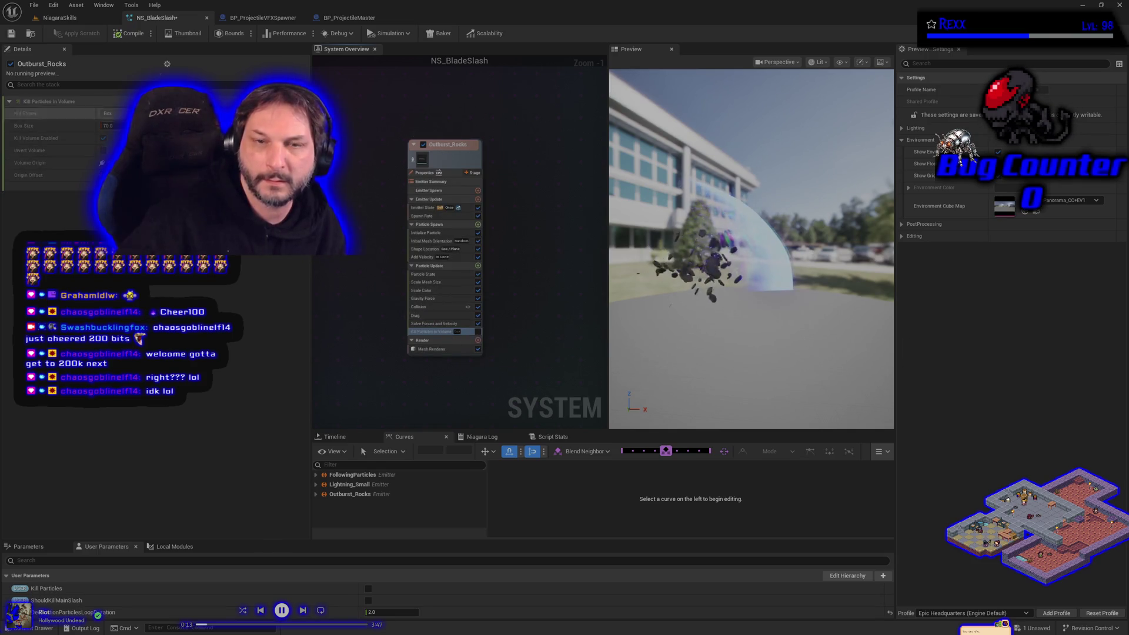
left_click(68, 18)
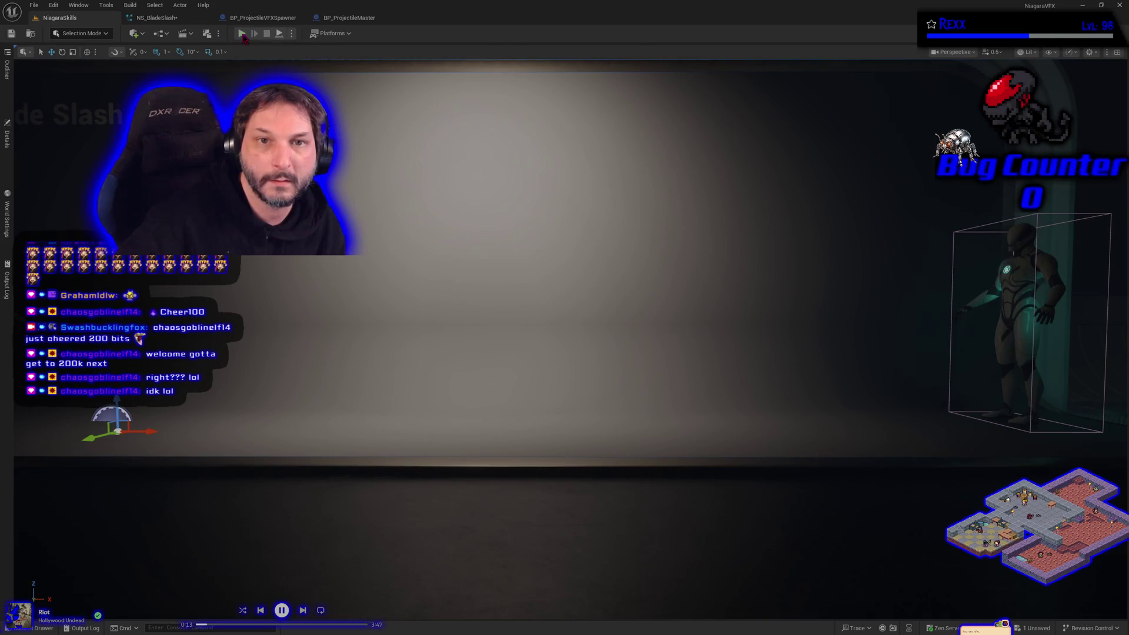
left_click(242, 35)
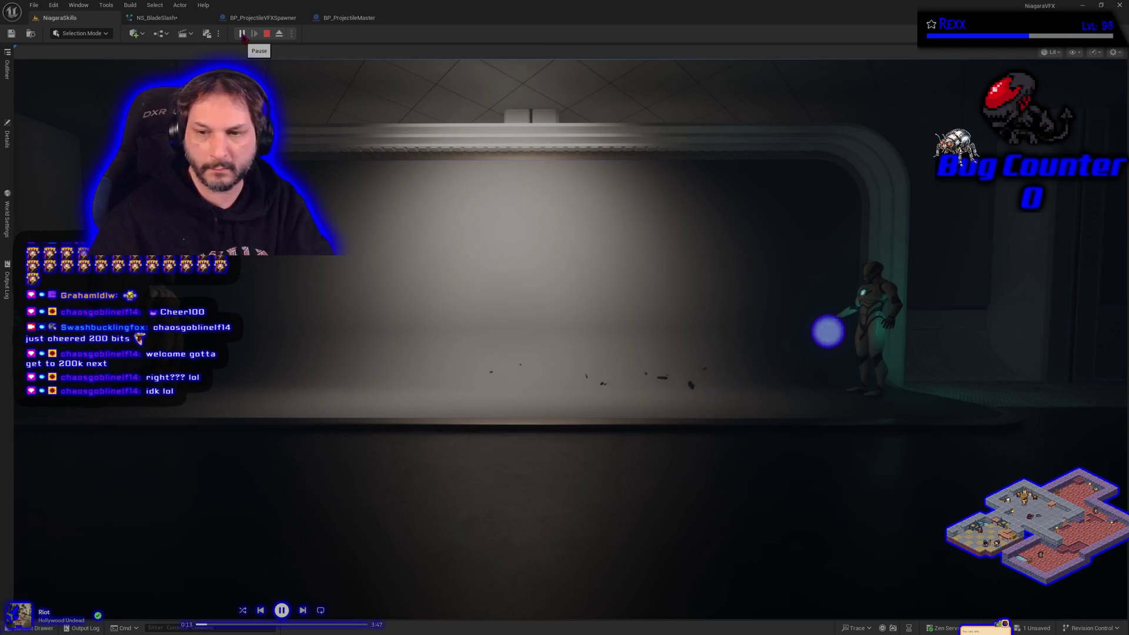
key("Escape")
left_click(158, 18)
Re-enable Kill Particles in Volume and toggle Solve Forces and Velocity off and back on.
left_click(477, 332)
left_click(458, 324)
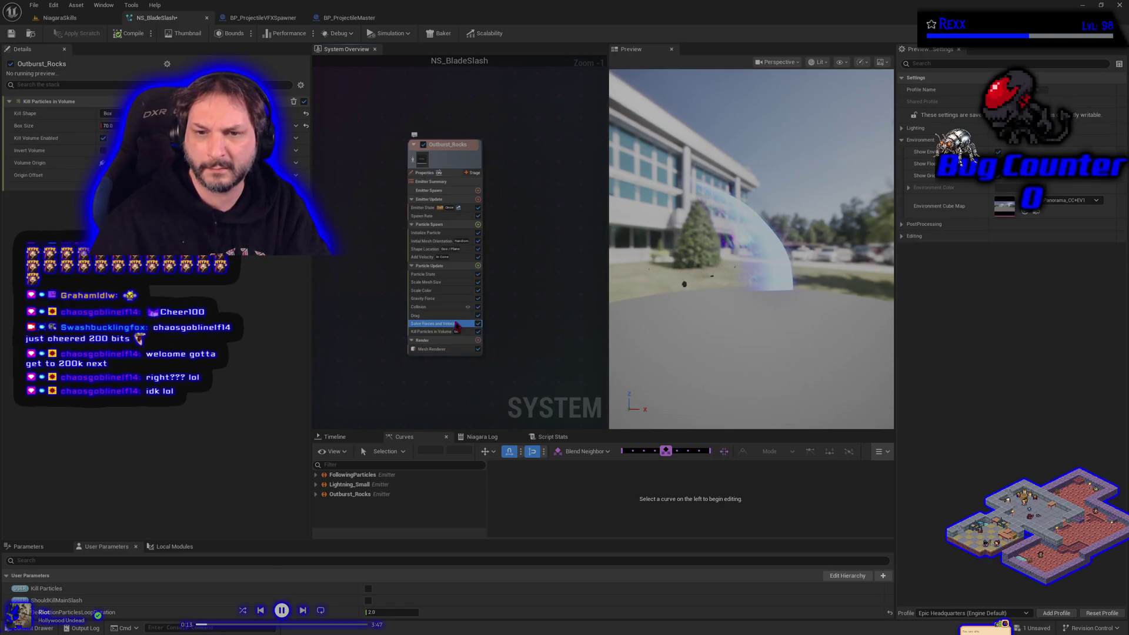
left_click(477, 324)
left_click(485, 324)
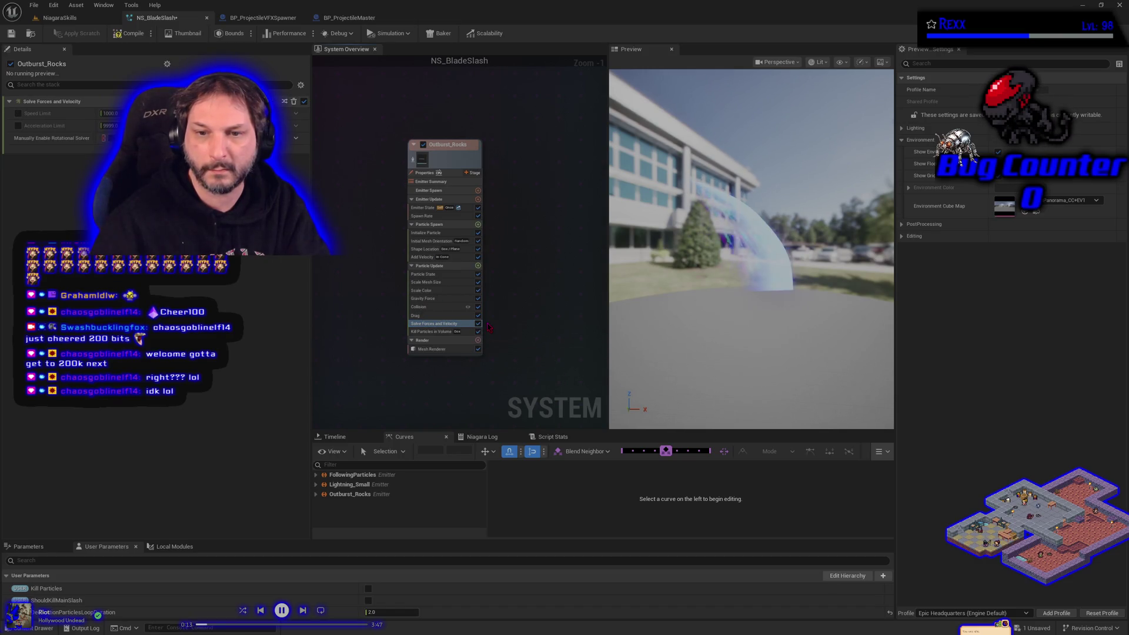
Review the Drag, Collision, Kill Particles, Mesh Orientation, Shape Location and Add Velocity modules.
left_click(430, 317)
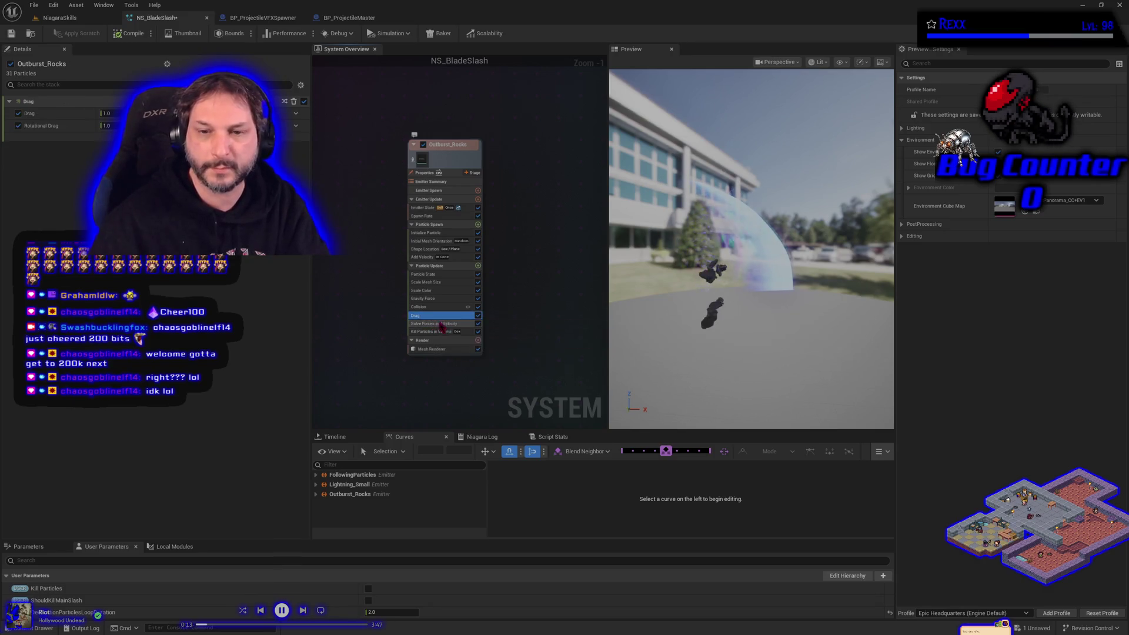
left_click(447, 306)
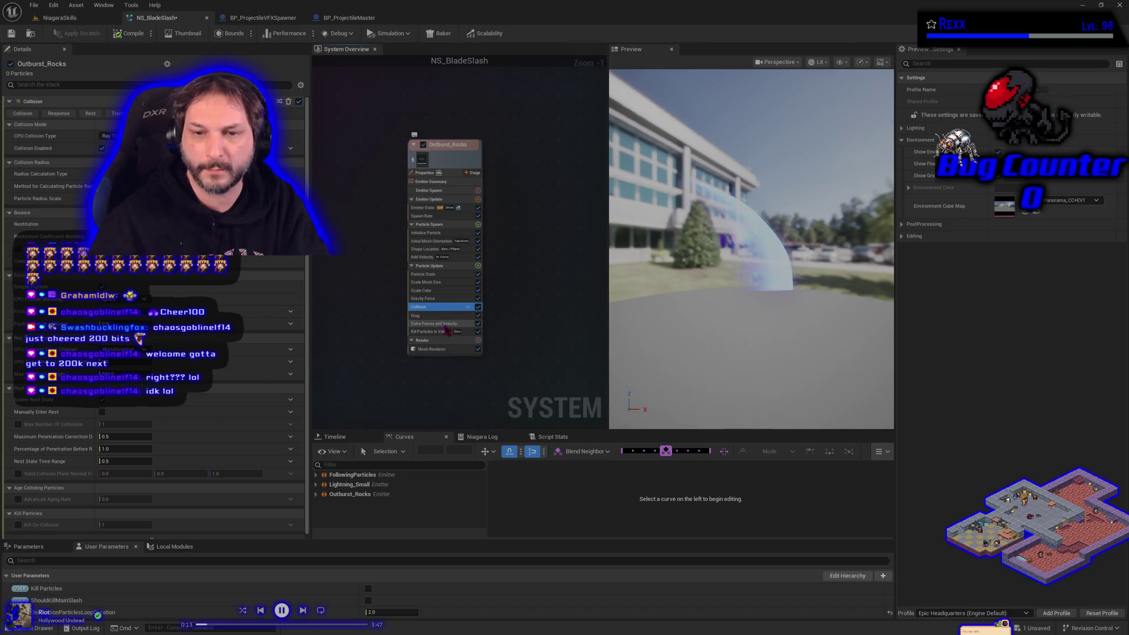
left_click(448, 333)
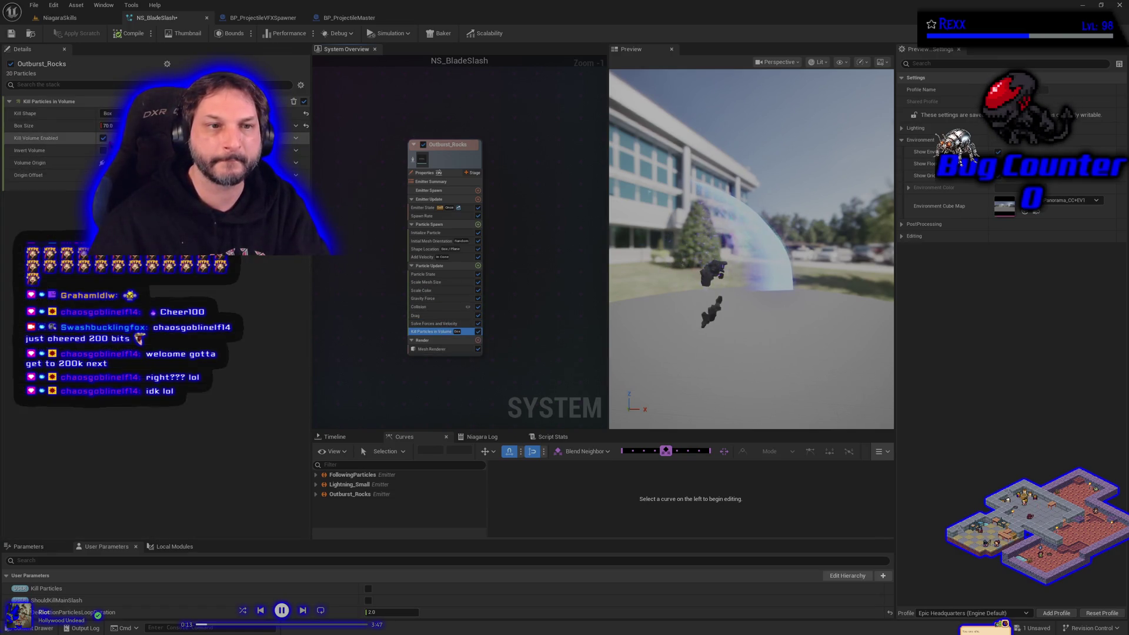
left_click(435, 241)
left_click(433, 249)
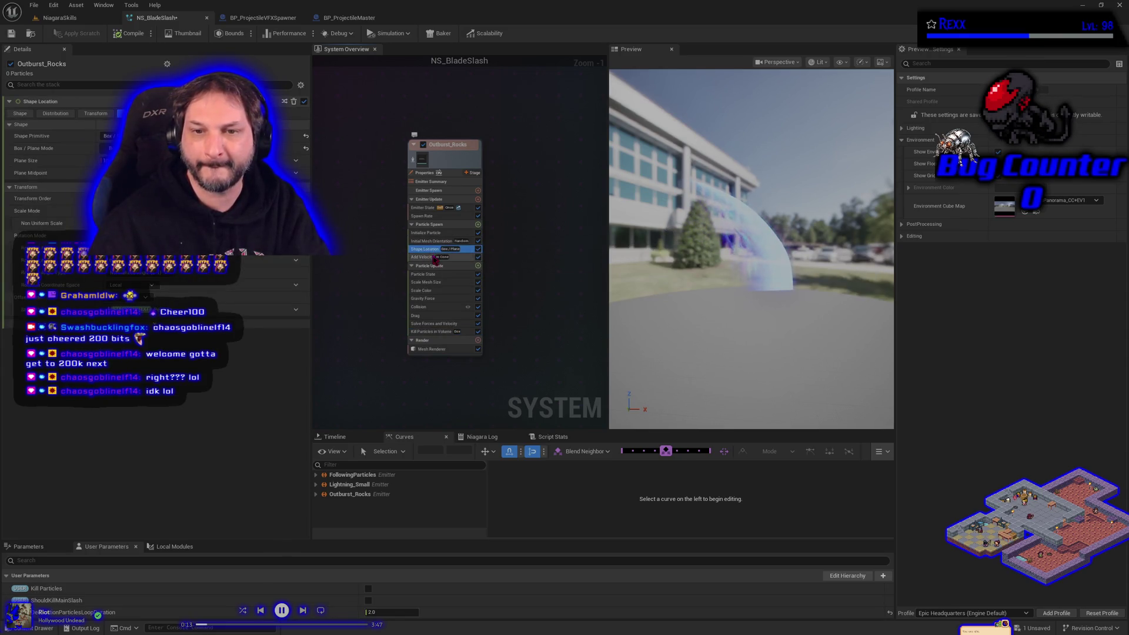
left_click(434, 258)
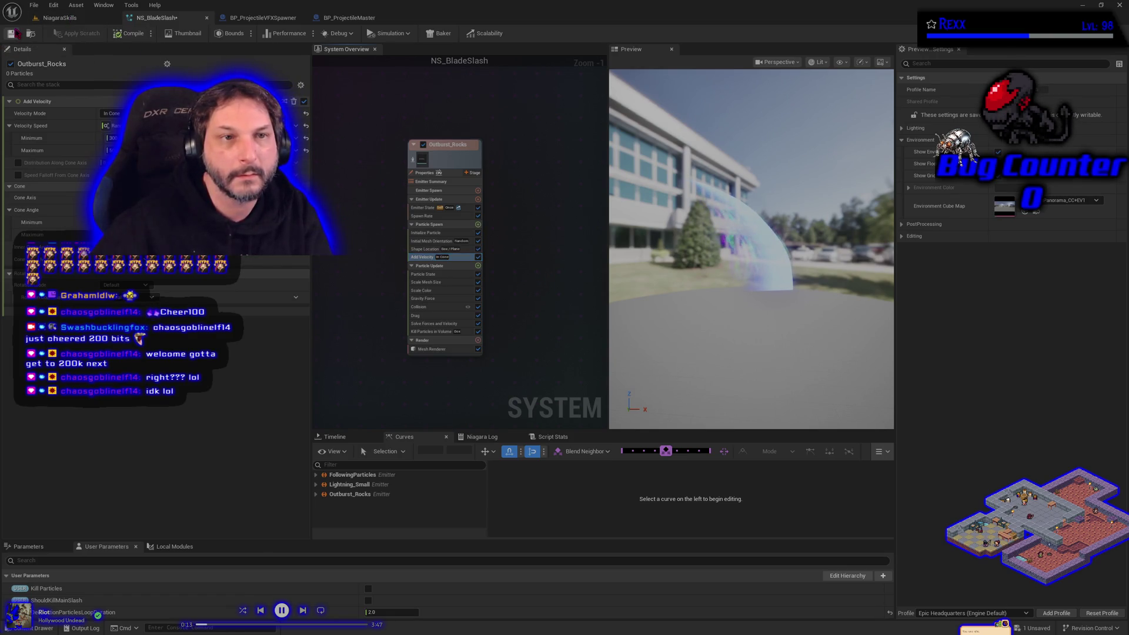
Save NS_BladeSlash and play-test the rocks in the NiagaraSkills level.
left_click(13, 33)
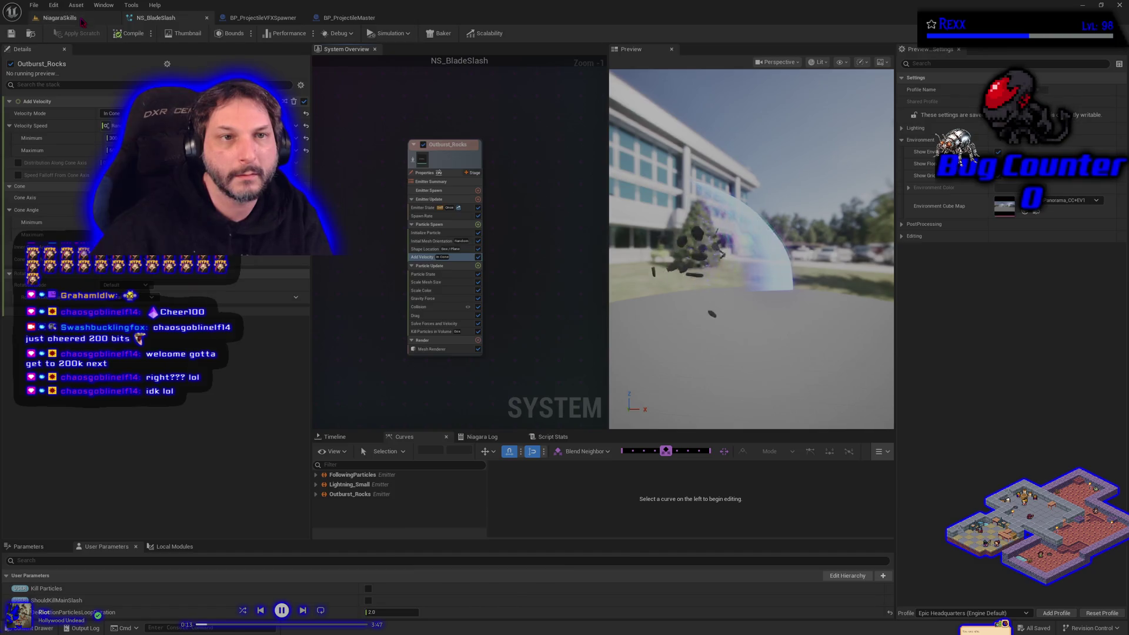
left_click(59, 18)
left_click(241, 34)
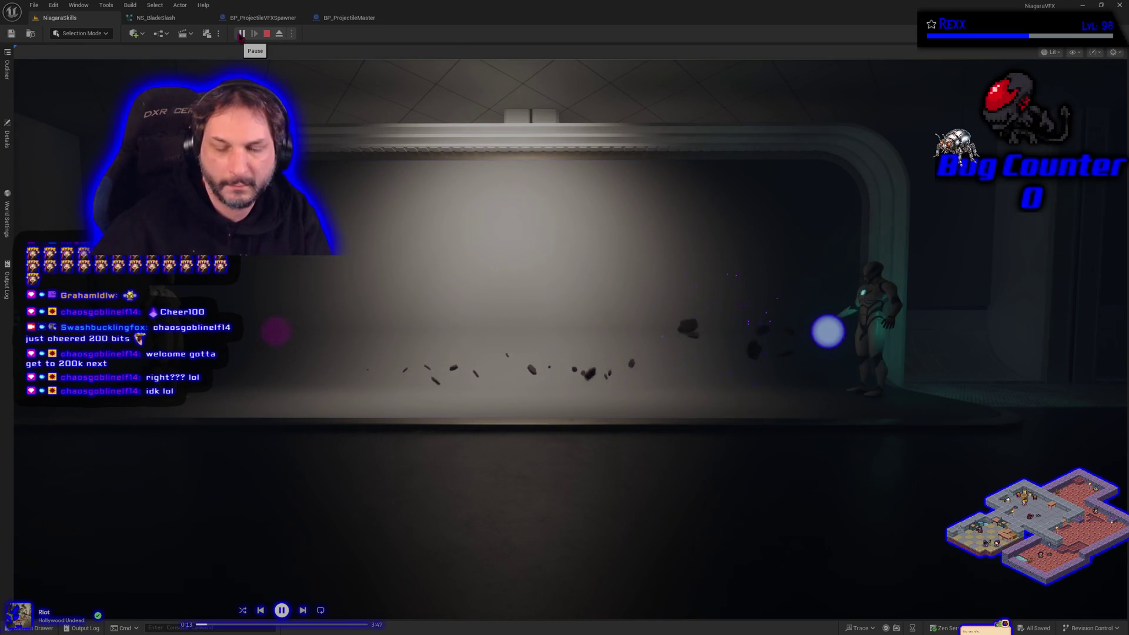
key("Escape")
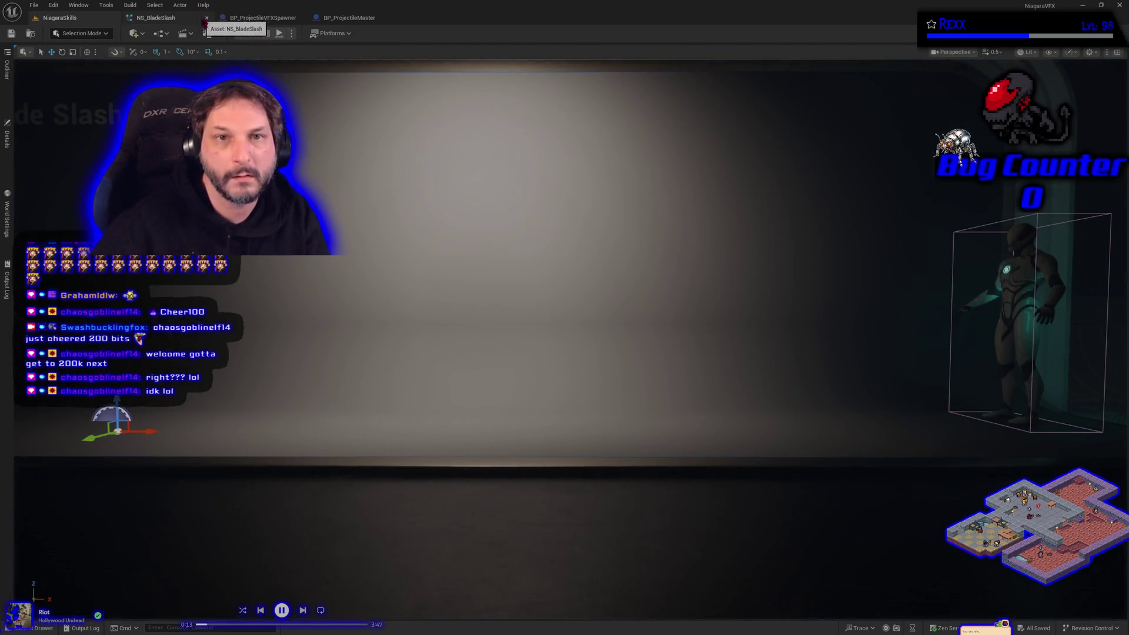
Set the Add Velocity minimum speed to 60 and play-test the faster rocks.
left_click(155, 18)
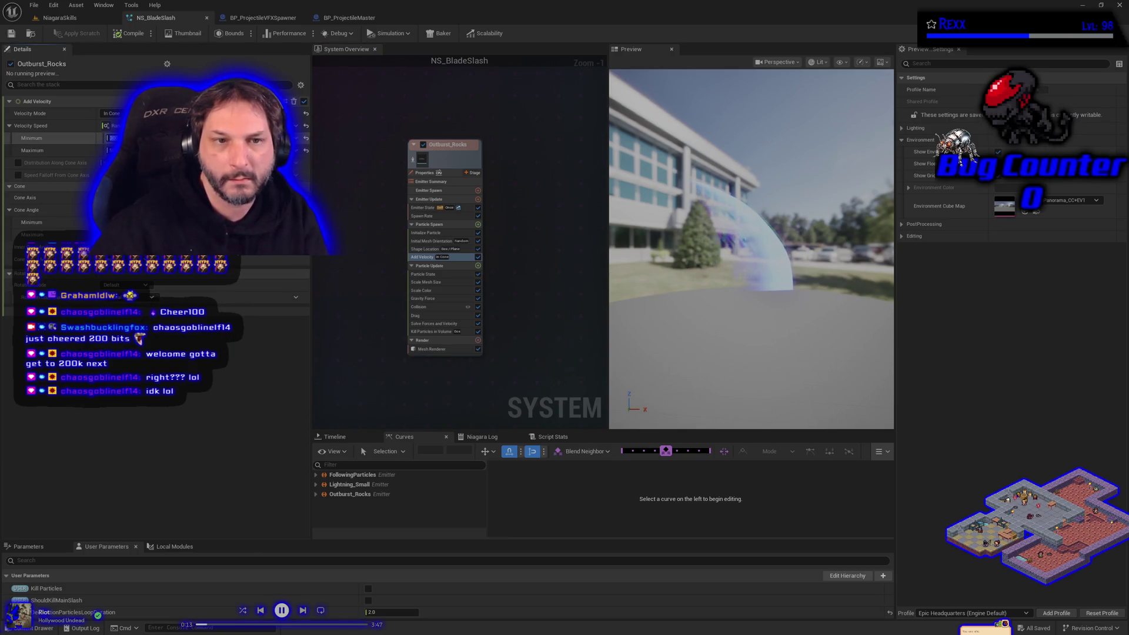
type("0")
key("Tab")
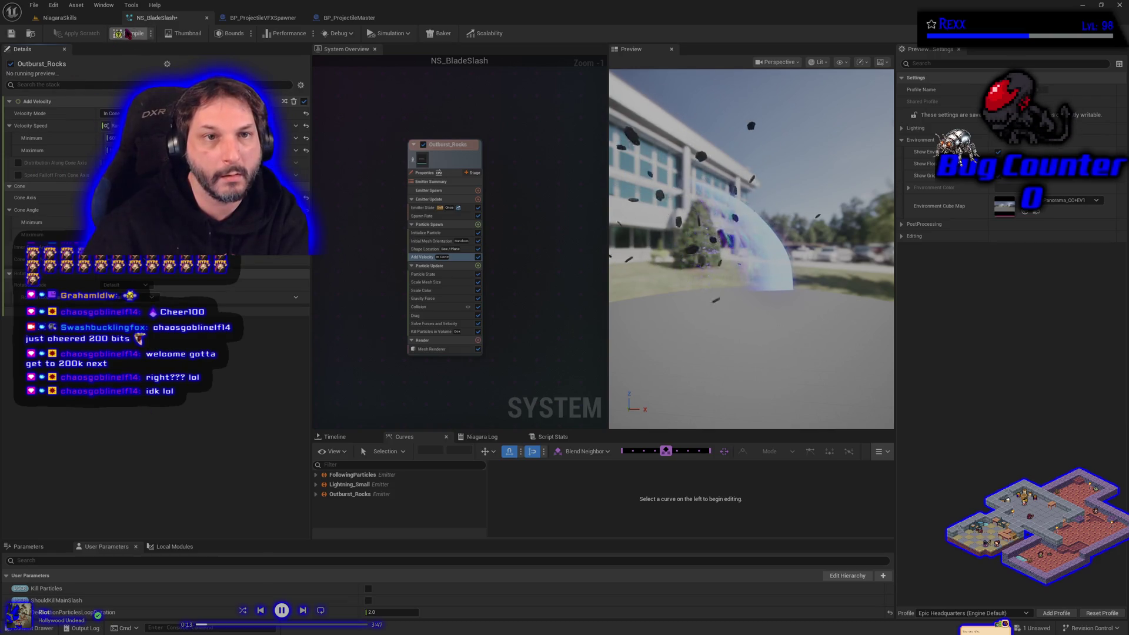
left_click(83, 18)
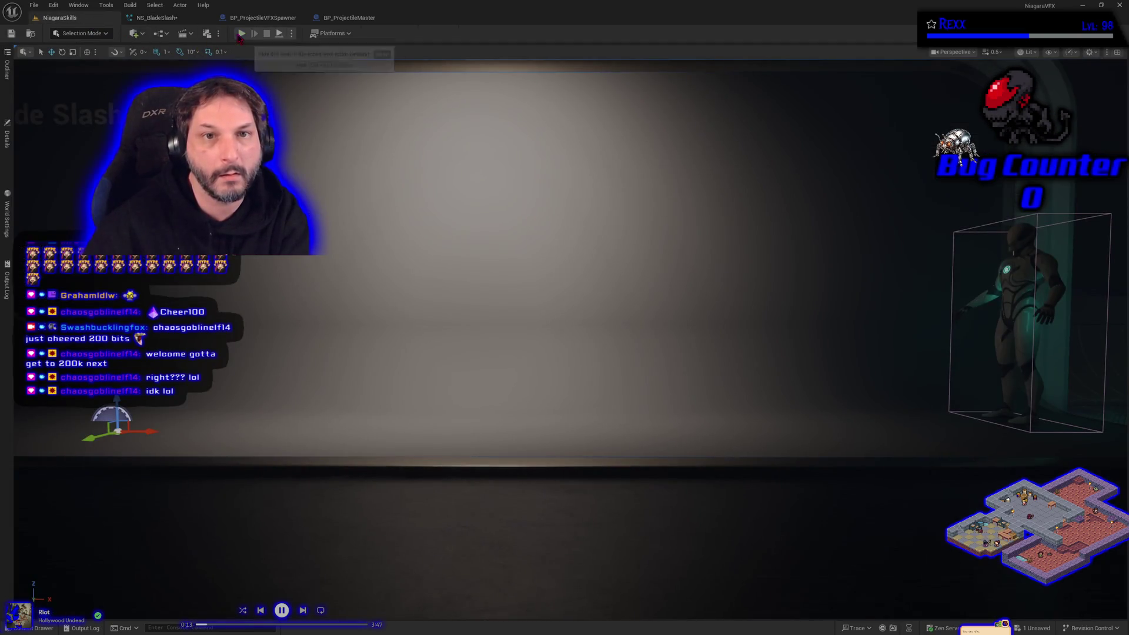
left_click(241, 33)
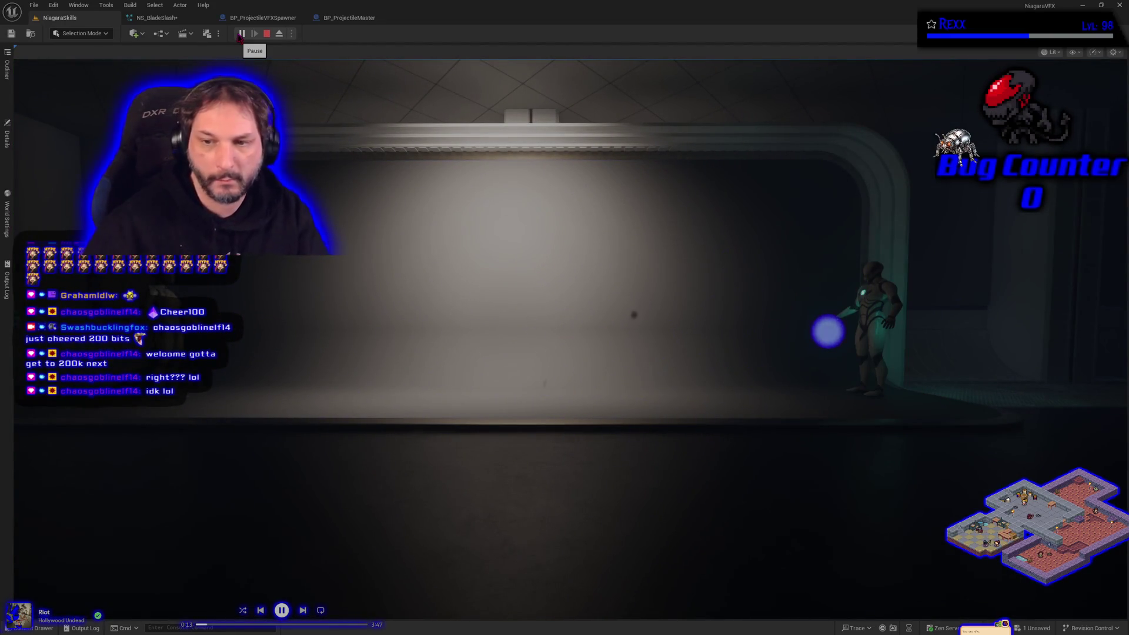
key("Escape")
left_click(157, 18)
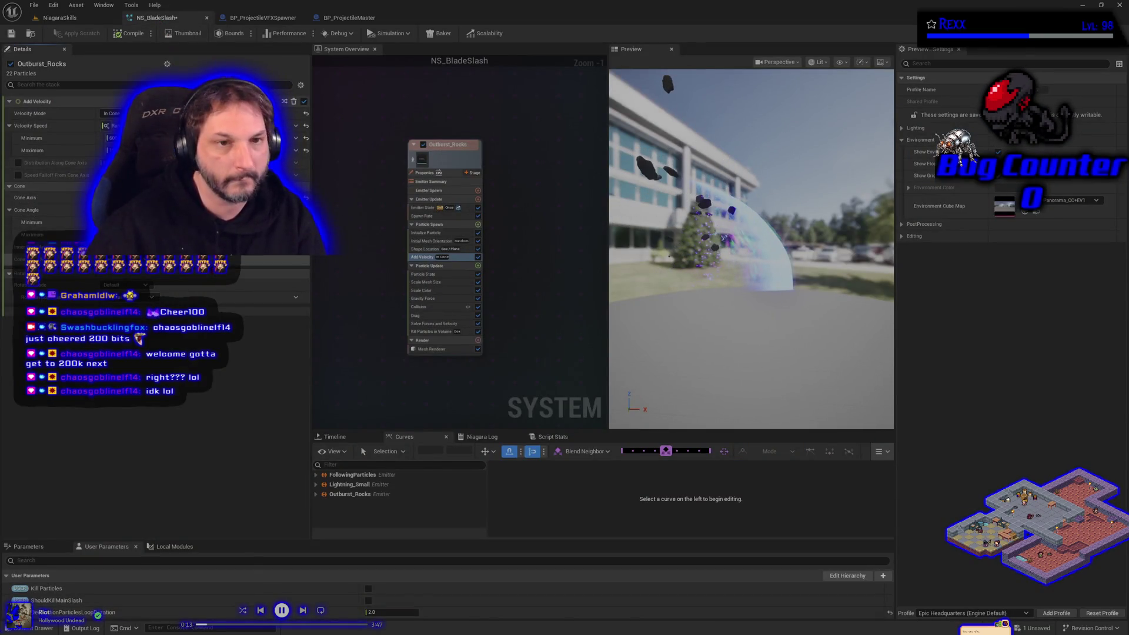
Undo the two Add Velocity speed edits and save NS_BladeSlash.
key("ctrl+z")
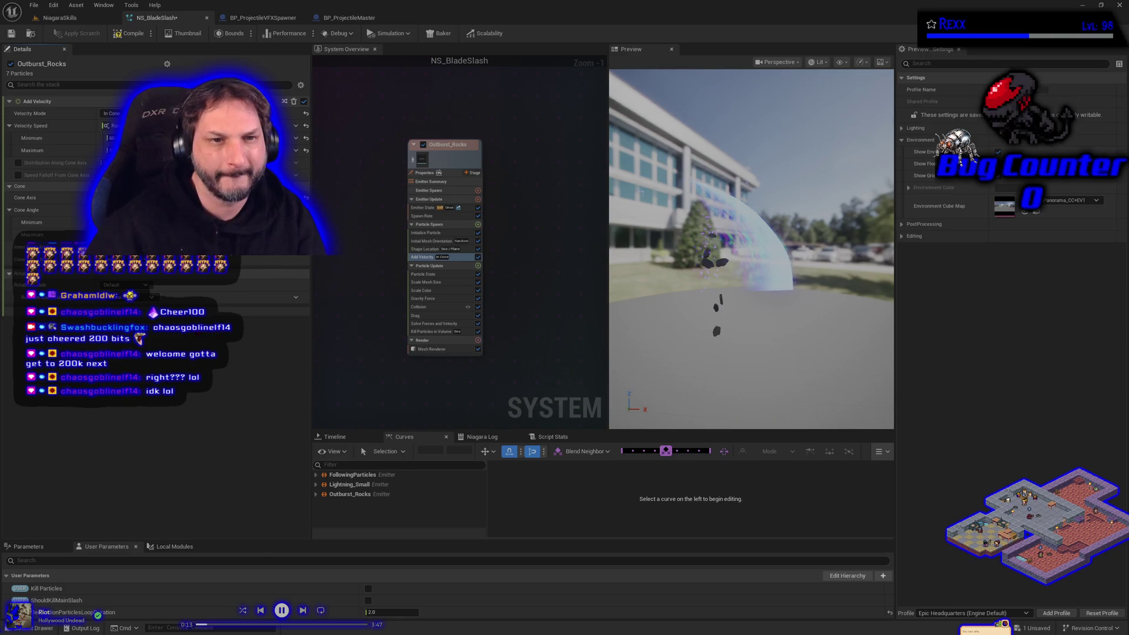
key("ctrl+z")
key("ctrl+z")
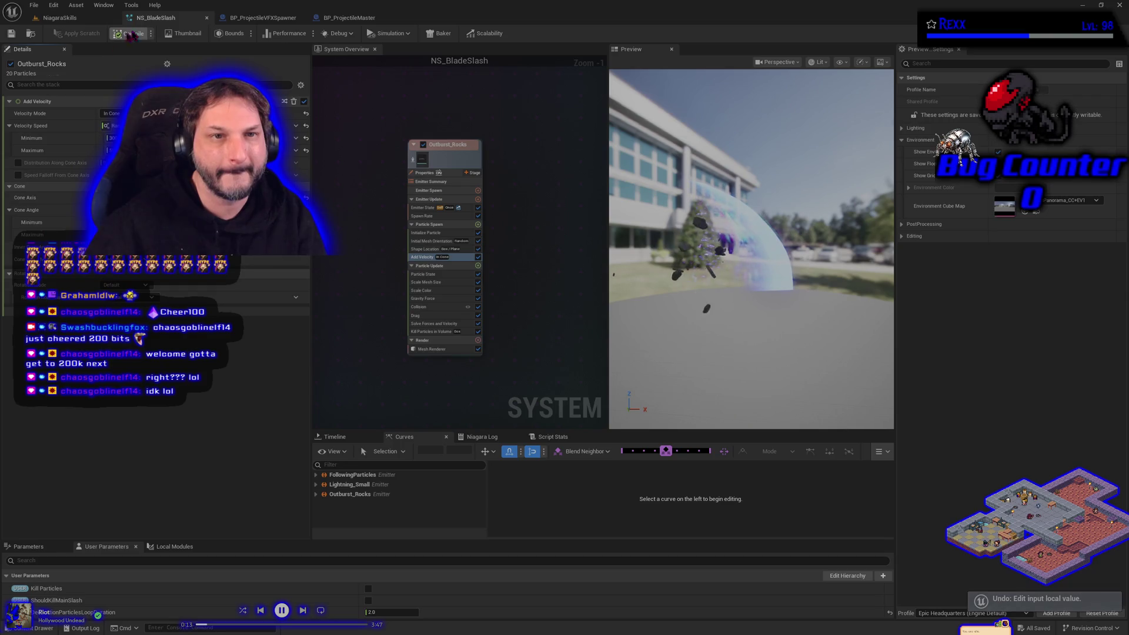
left_click(16, 35)
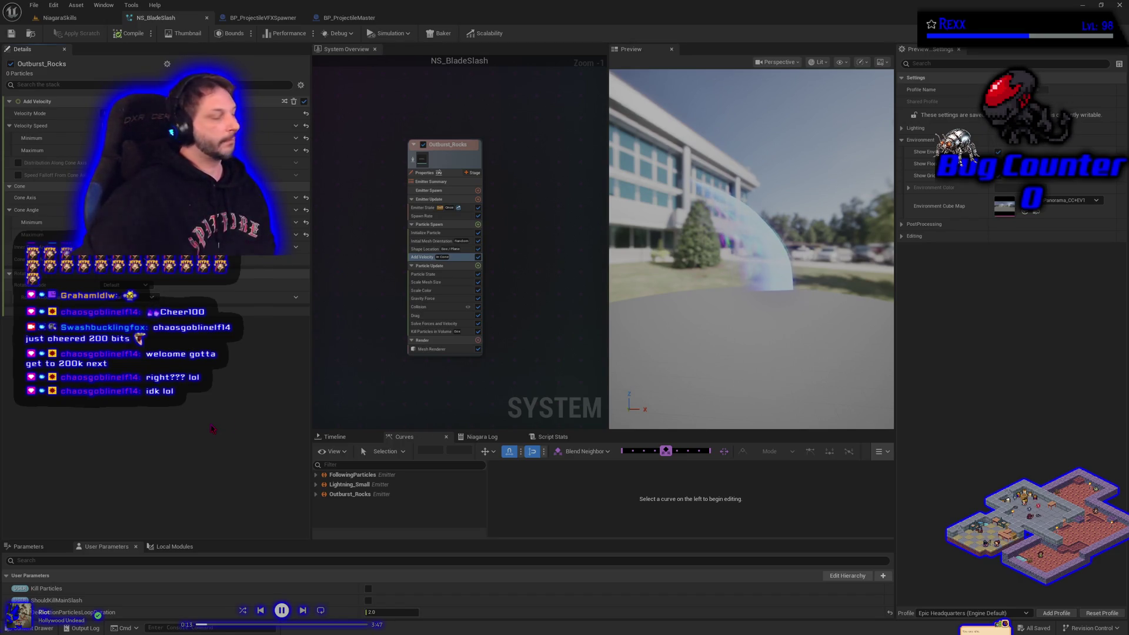
Change the Drag value, save, and play-test the rocks in NiagaraSkills.
left_click(438, 324)
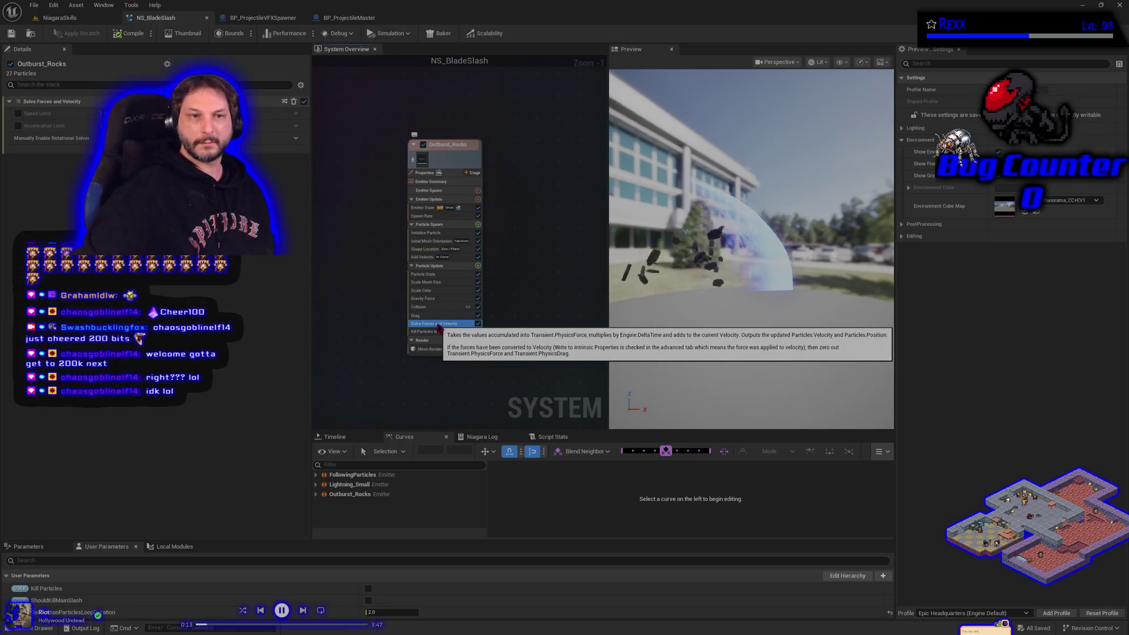
left_click(432, 316)
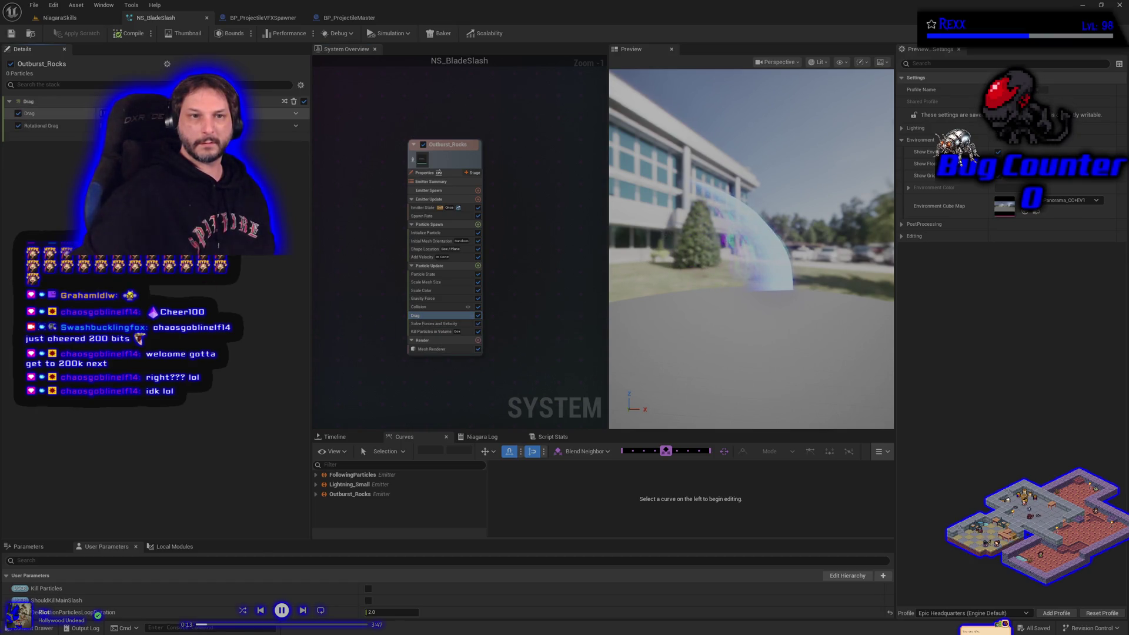
key("Return")
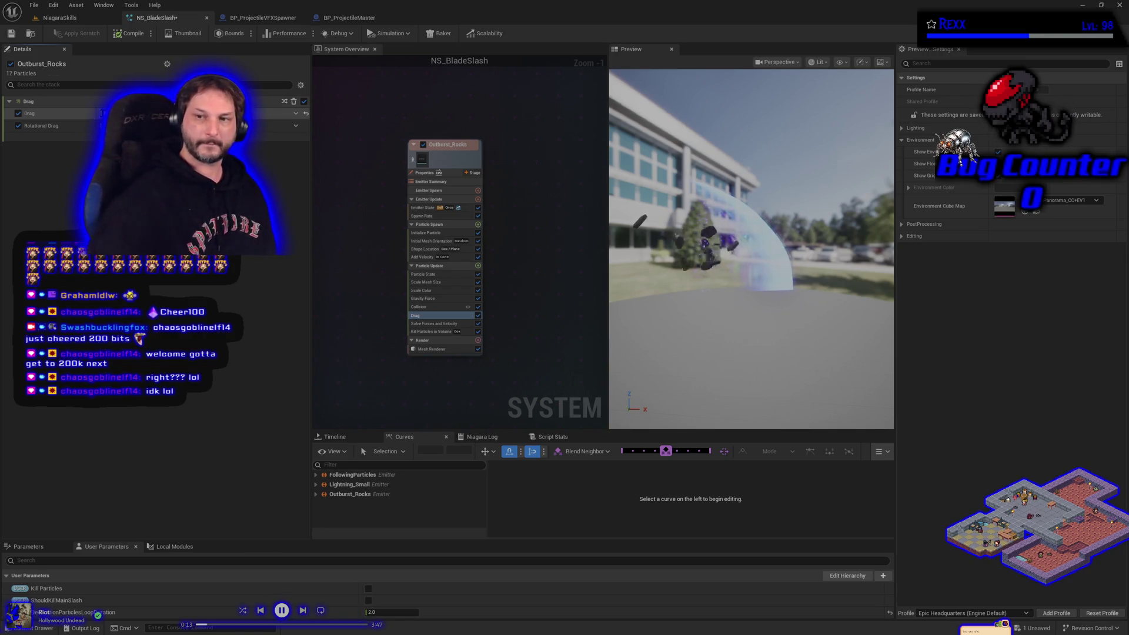
left_click(10, 33)
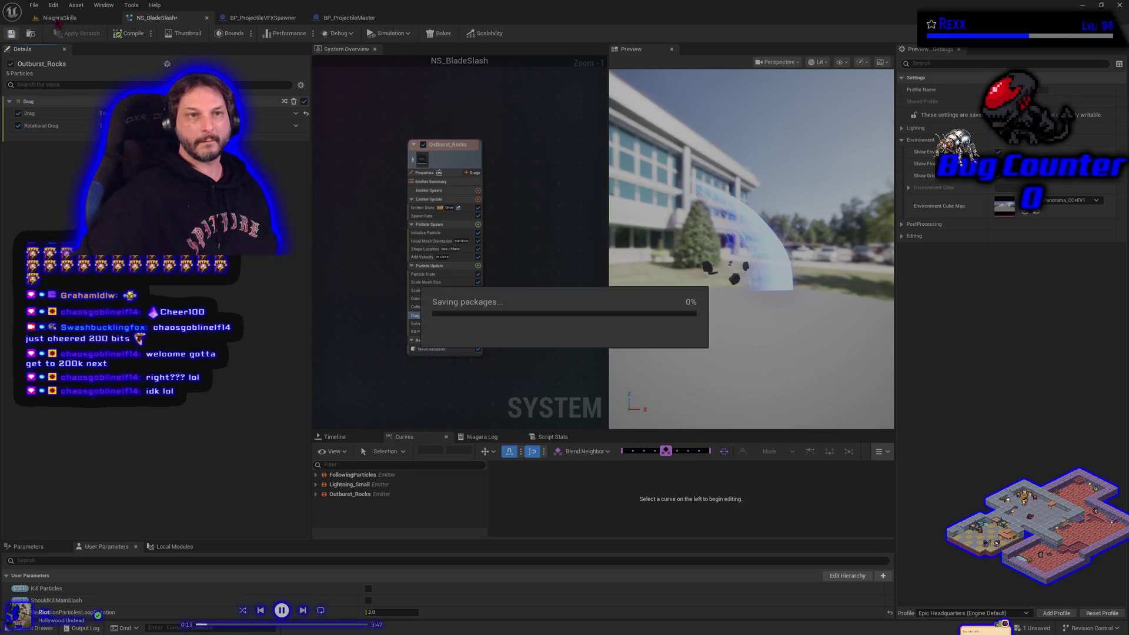
left_click(57, 20)
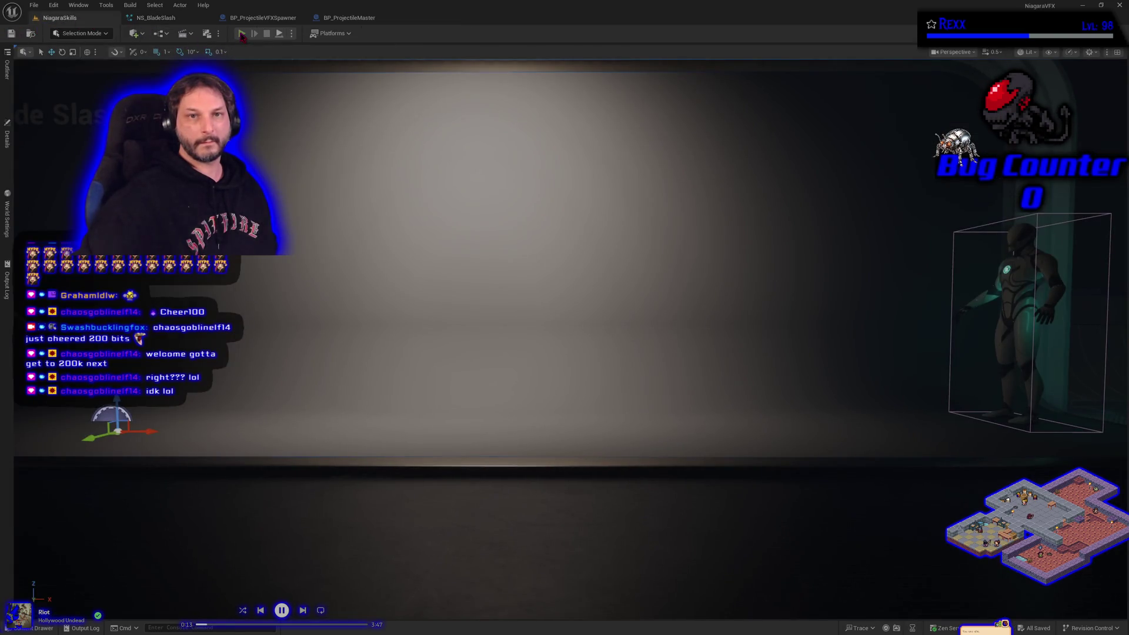
left_click(241, 34)
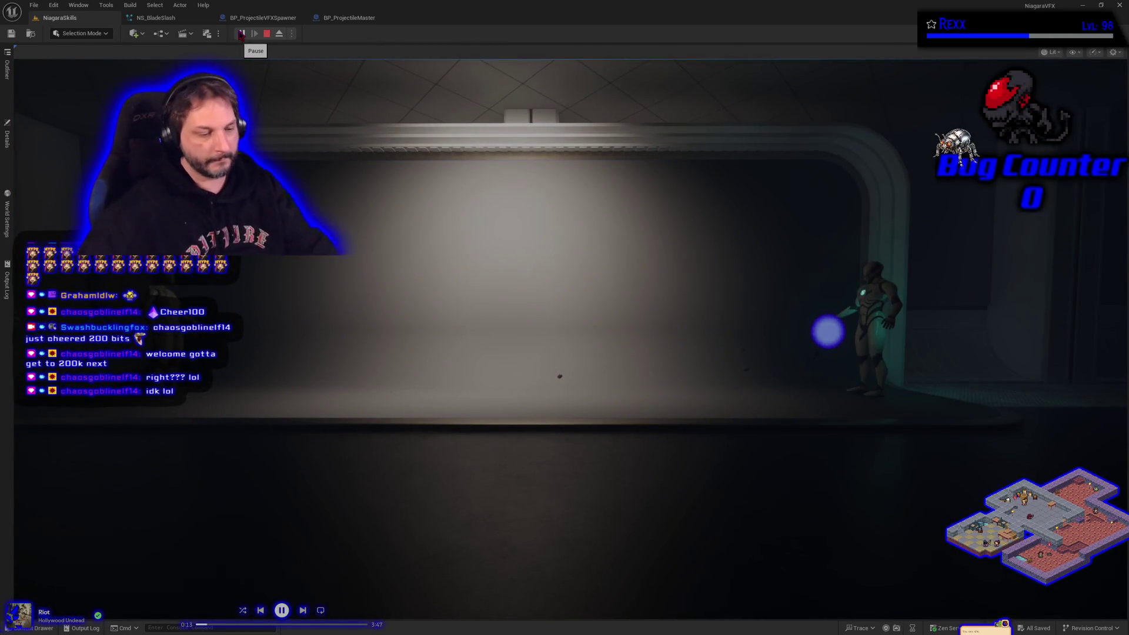
key("Escape")
left_click(156, 18)
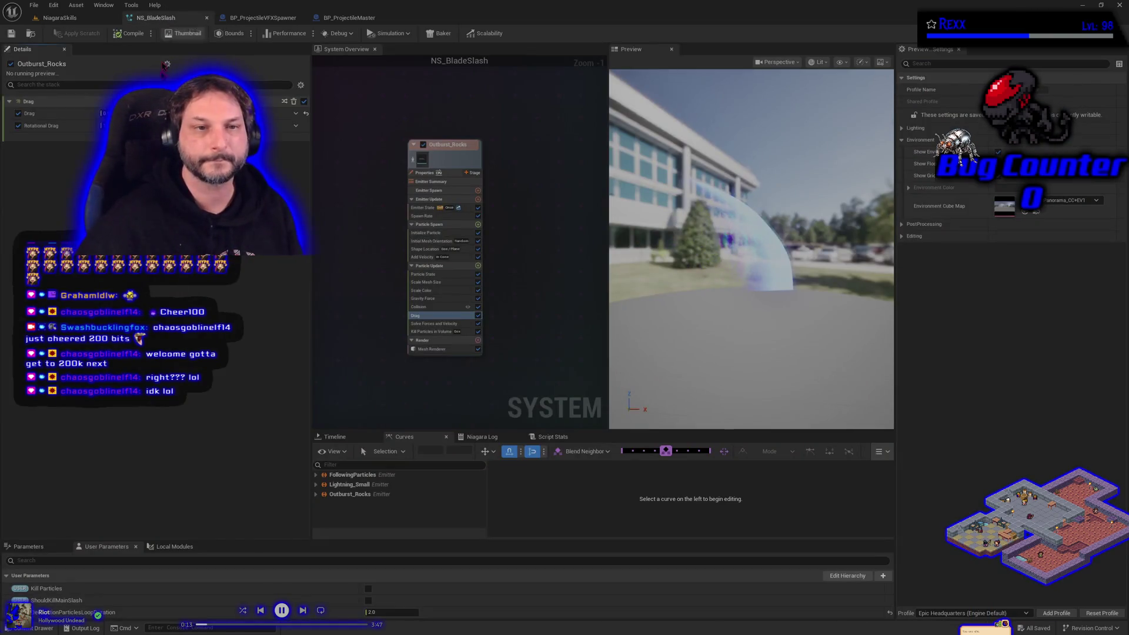
Disable the Outburst_Rocks Drag module and play-test the level again.
right_click(305, 112)
left_click(306, 116)
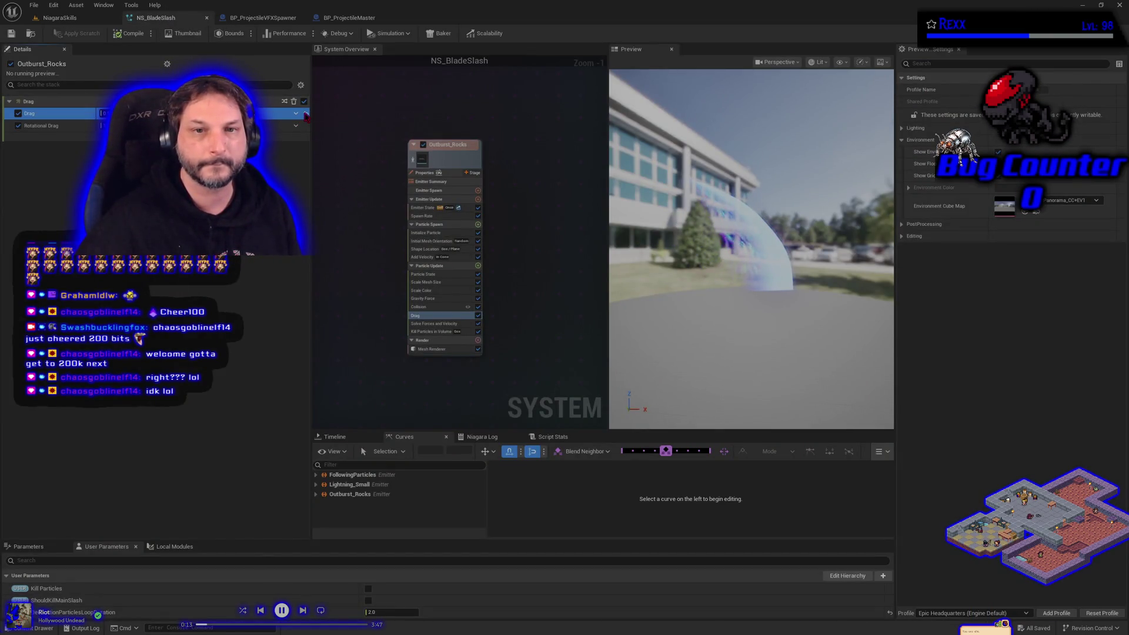
left_click(477, 316)
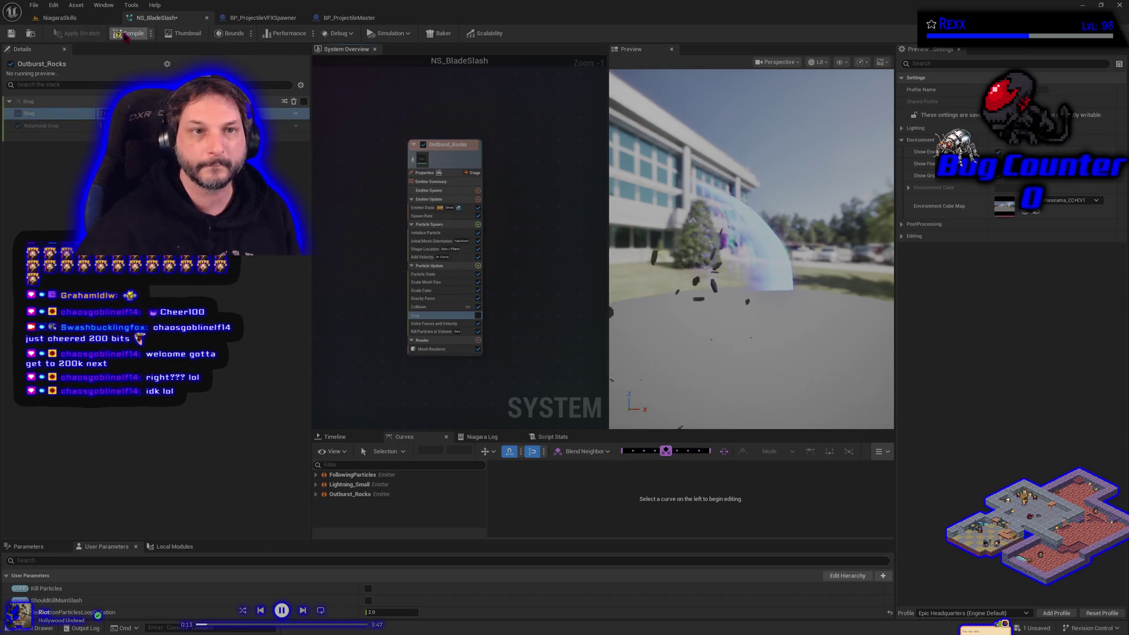
left_click(88, 18)
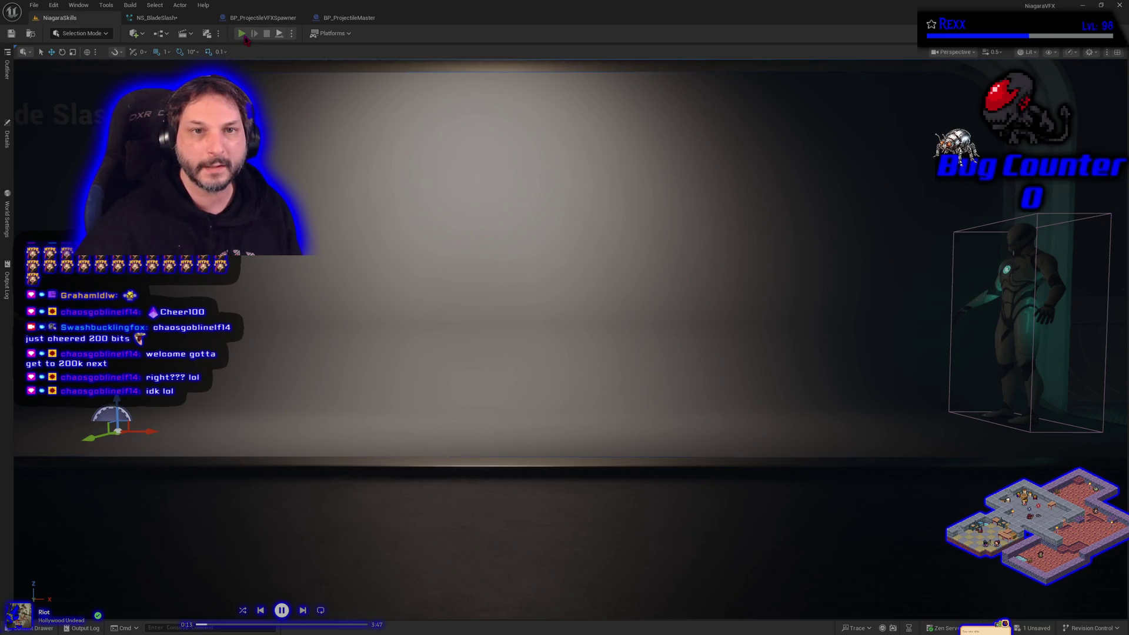
left_click(242, 33)
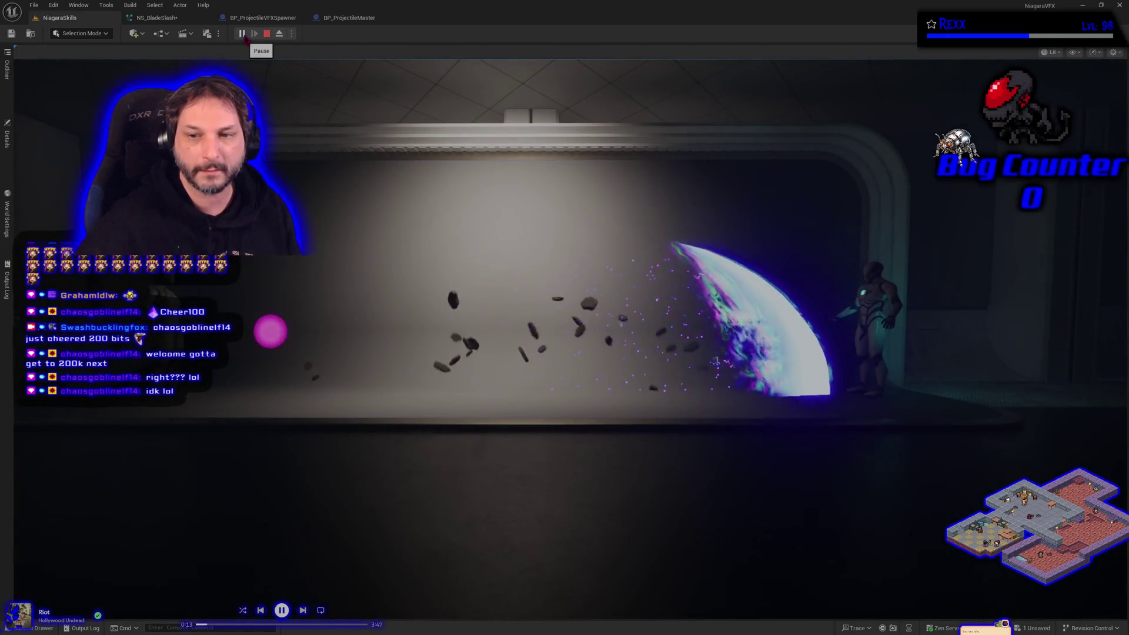
key("Escape")
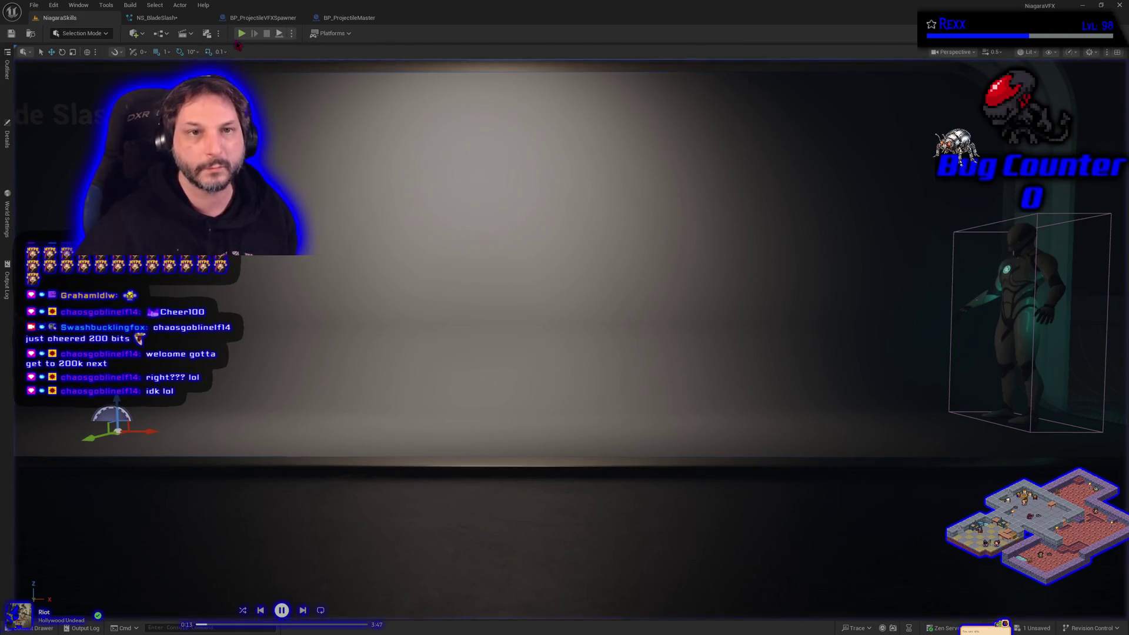
left_click(157, 17)
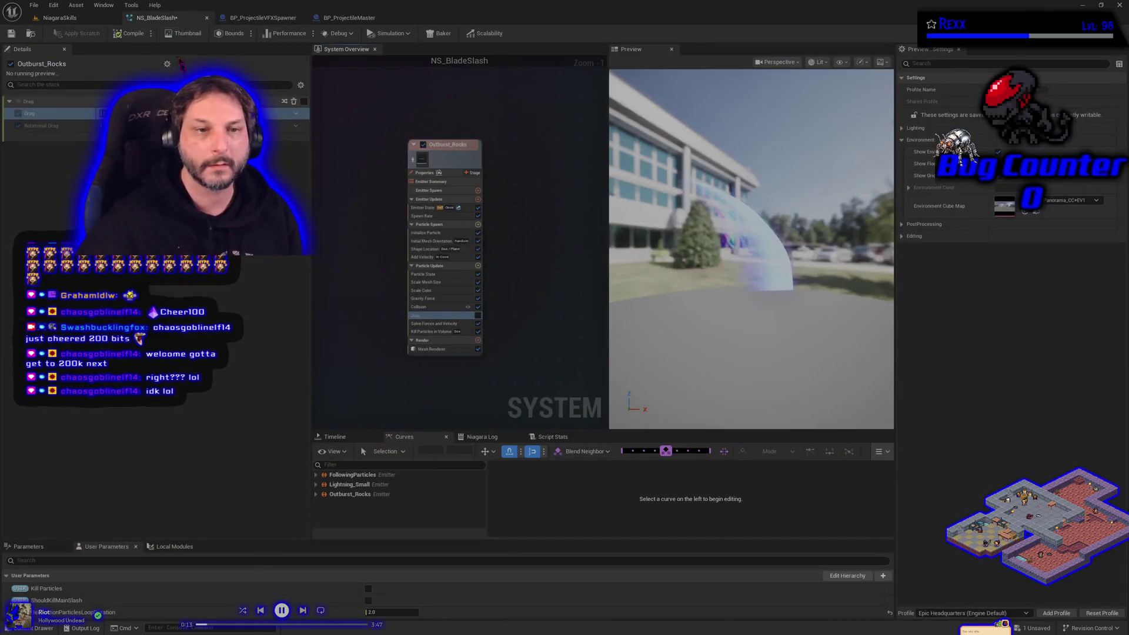
Re-enable Drag and review the Gravity Force, Scale Color and Scale Mesh Size modules.
left_click(478, 315)
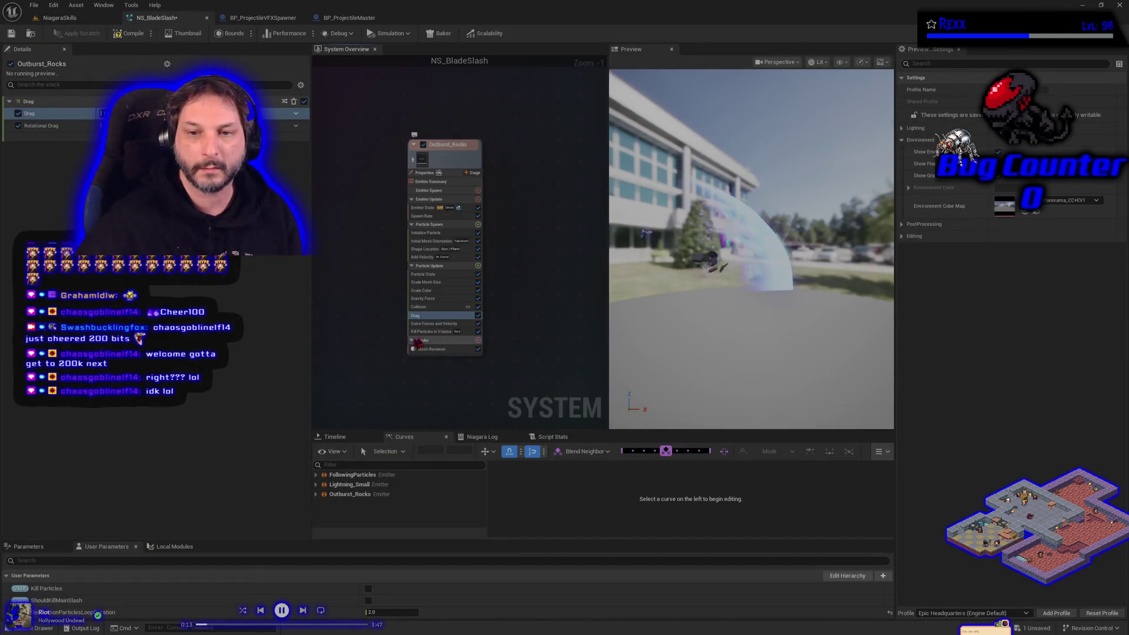
left_click(463, 299)
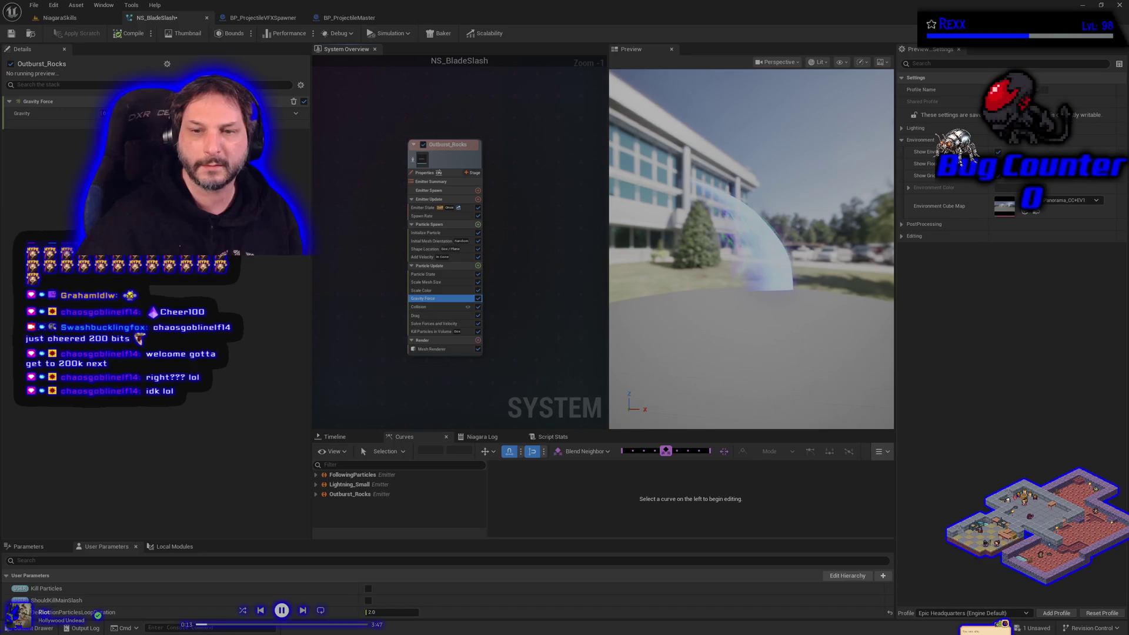
left_click(423, 290)
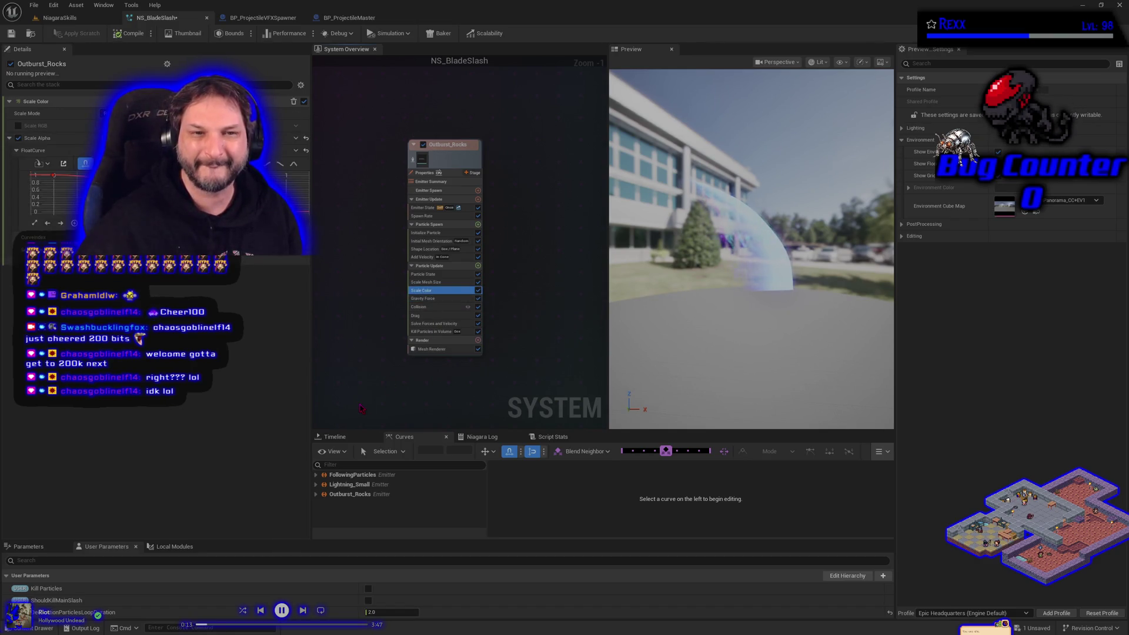
left_click(441, 282)
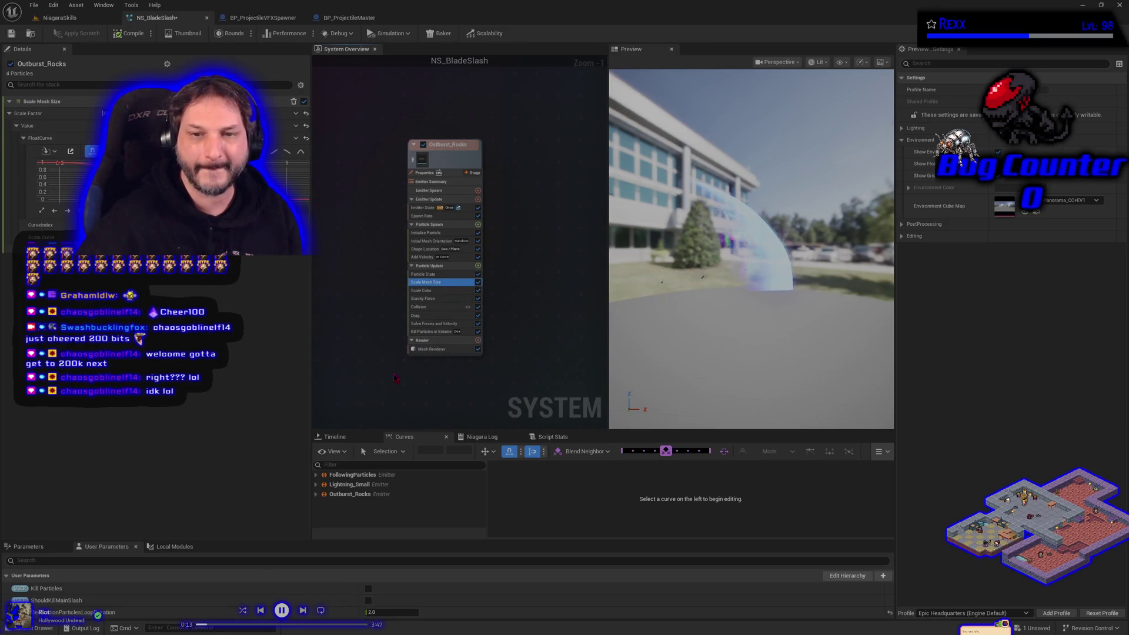
Review Shape Location, Initial Mesh Orientation, Initialize Particle and Kill Particles in Volume modules.
left_click(432, 253)
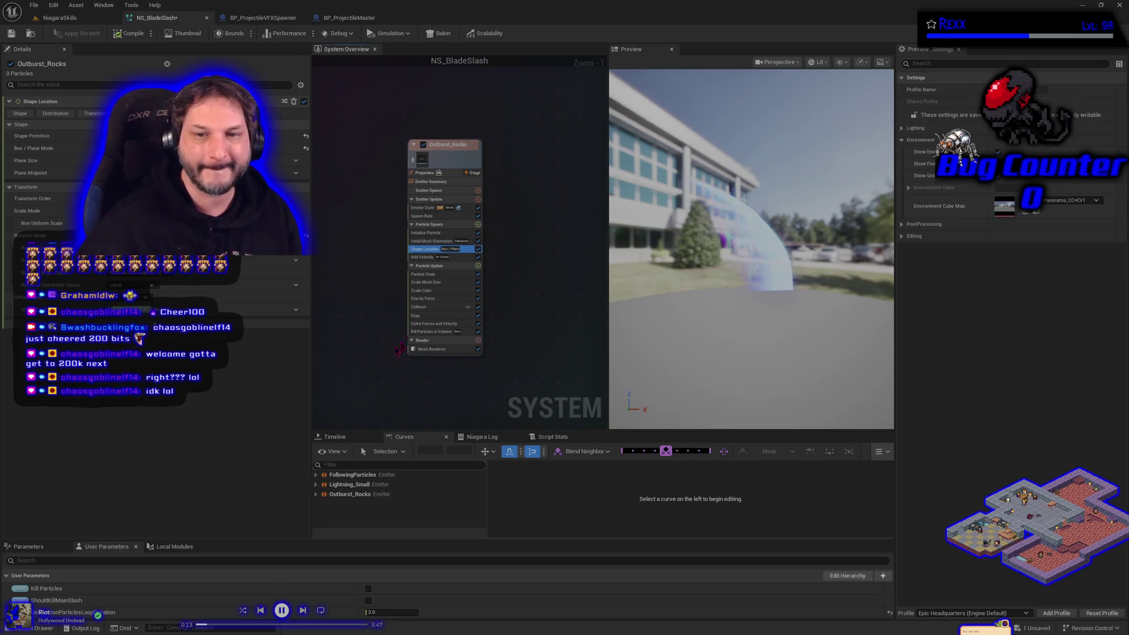
right_click(435, 241)
left_click(363, 378)
left_click(426, 233)
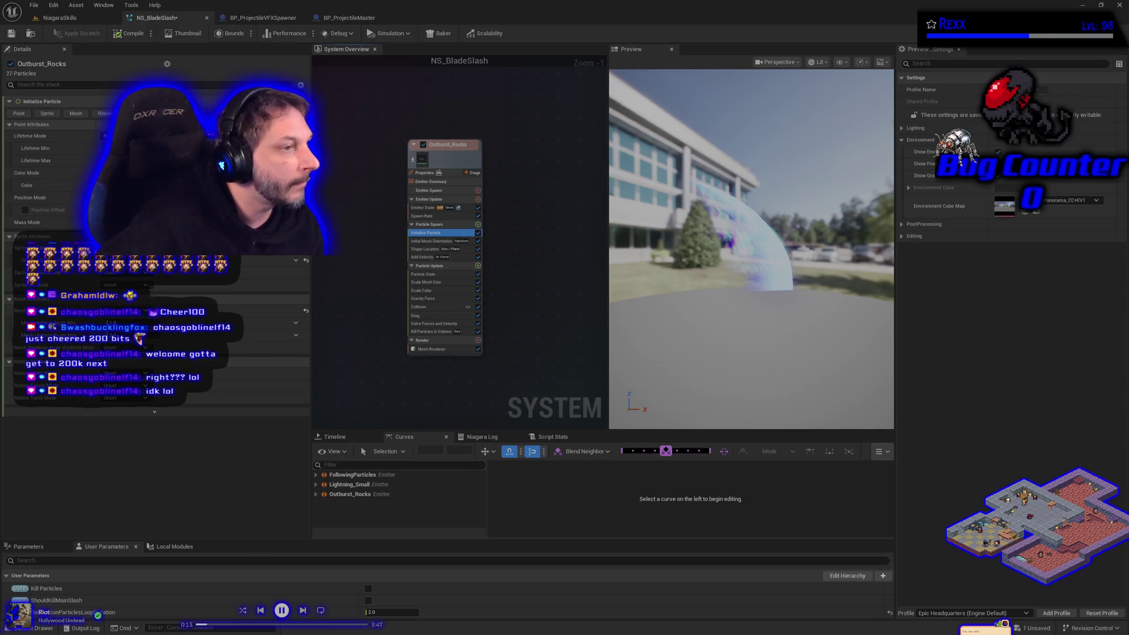
left_click(422, 331)
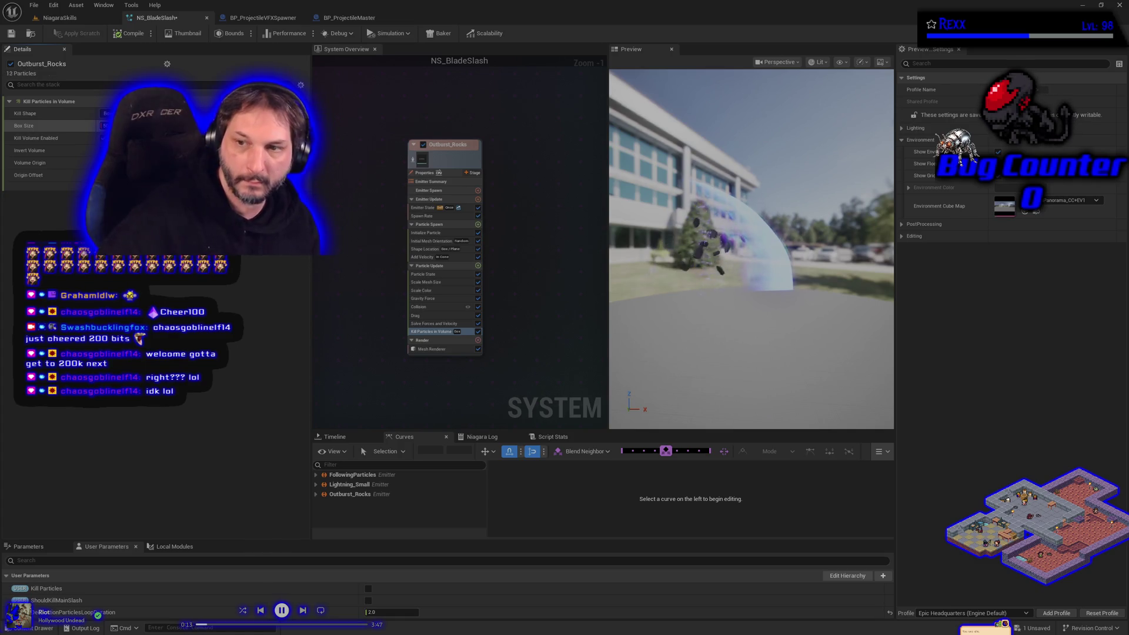
Save NS_BladeSlash, play-test the slash and rocks in NiagaraSkills, then return to the system.
left_click(10, 34)
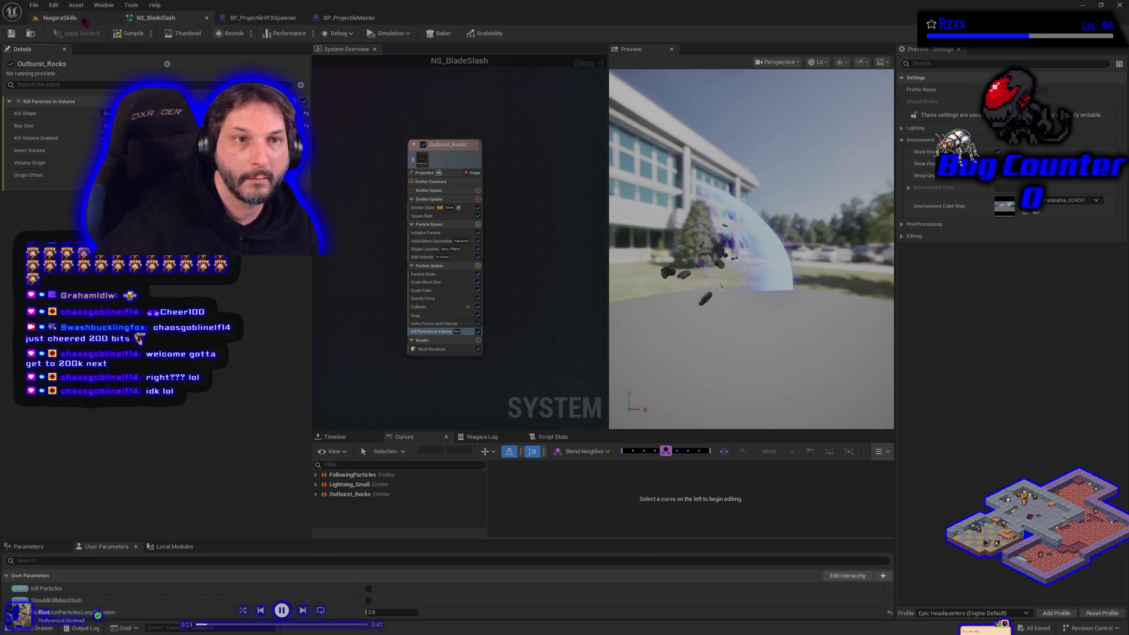
left_click(59, 17)
left_click(241, 35)
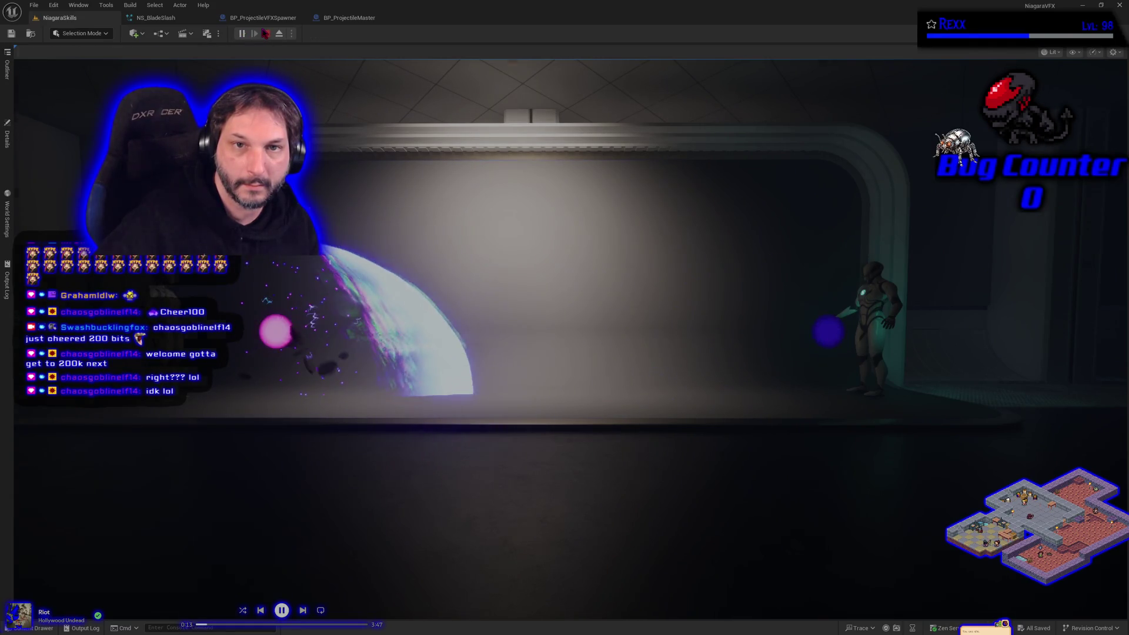
key("Escape")
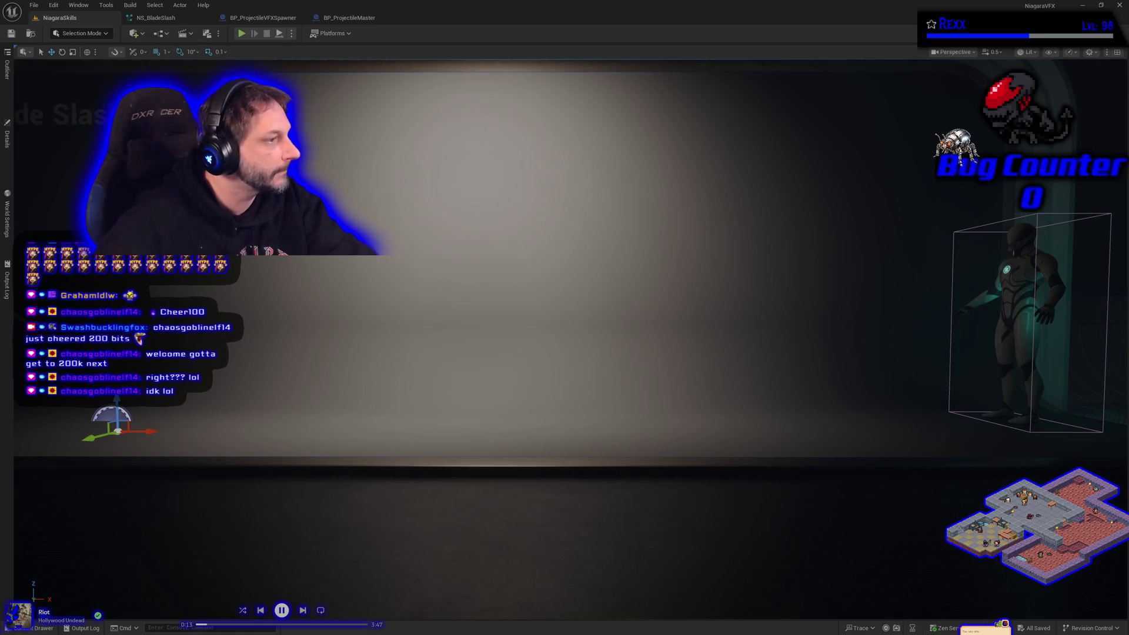
left_click(156, 17)
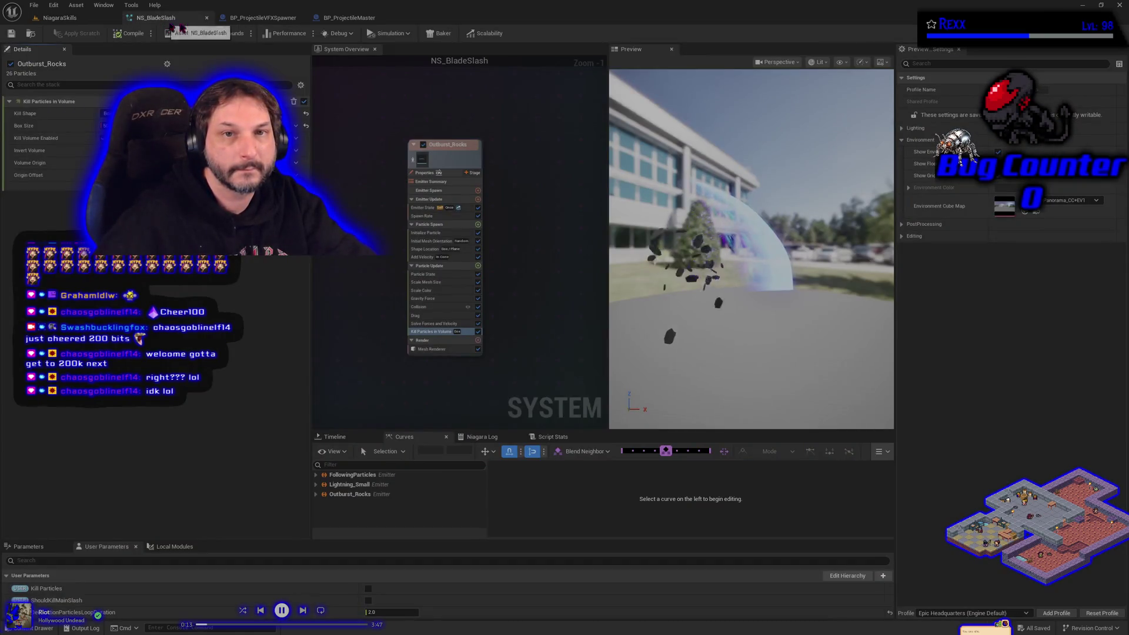
Close BP_ProjectileMaster, tweak two Initialize Particle settings, save, and show Outburst_Rocks' Collision module.
left_click(300, 18)
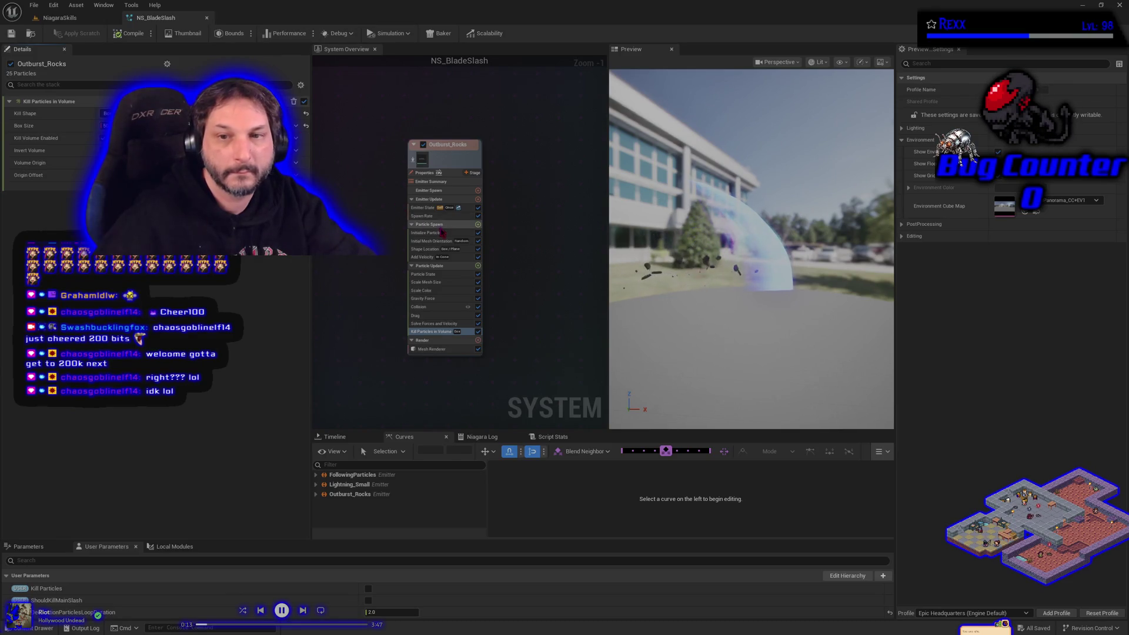
left_click(426, 233)
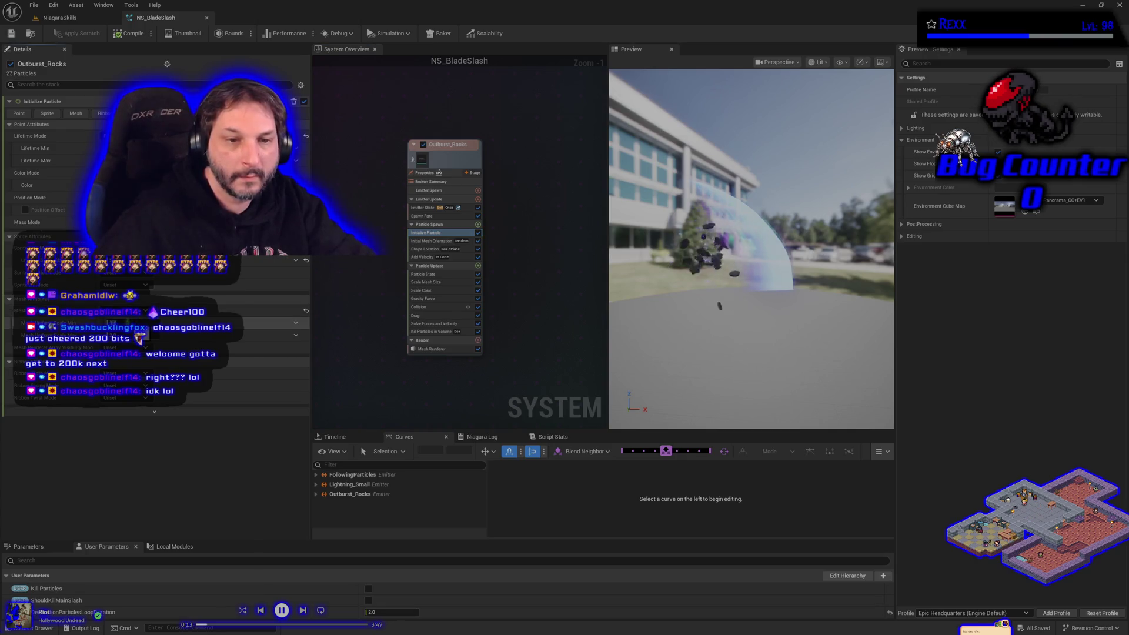
left_click(135, 322)
left_click(137, 336)
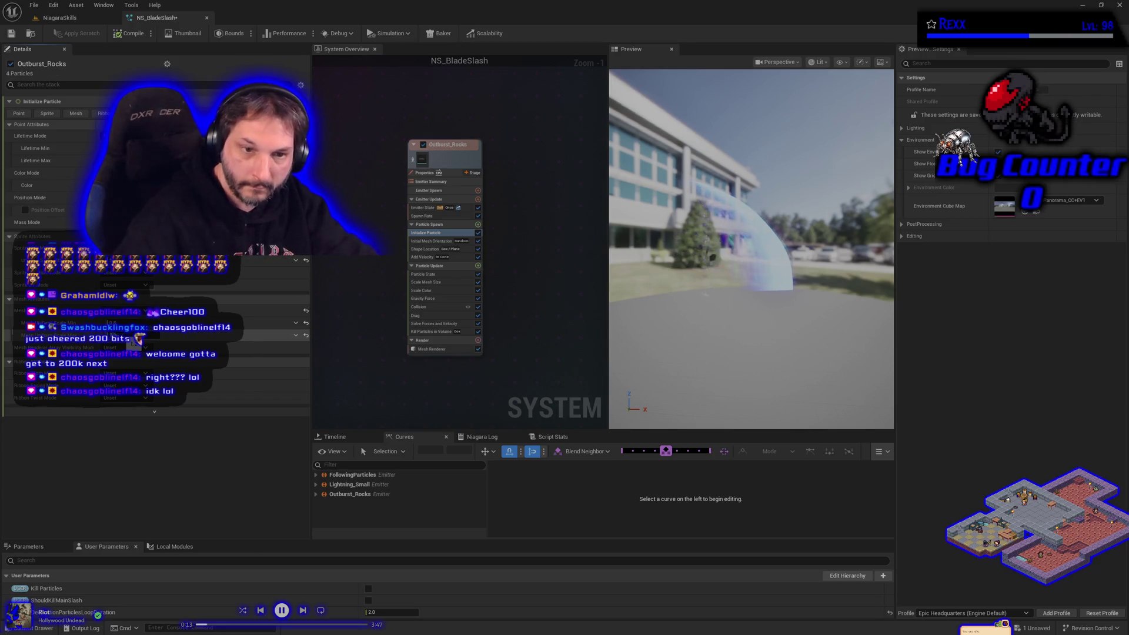
left_click(12, 34)
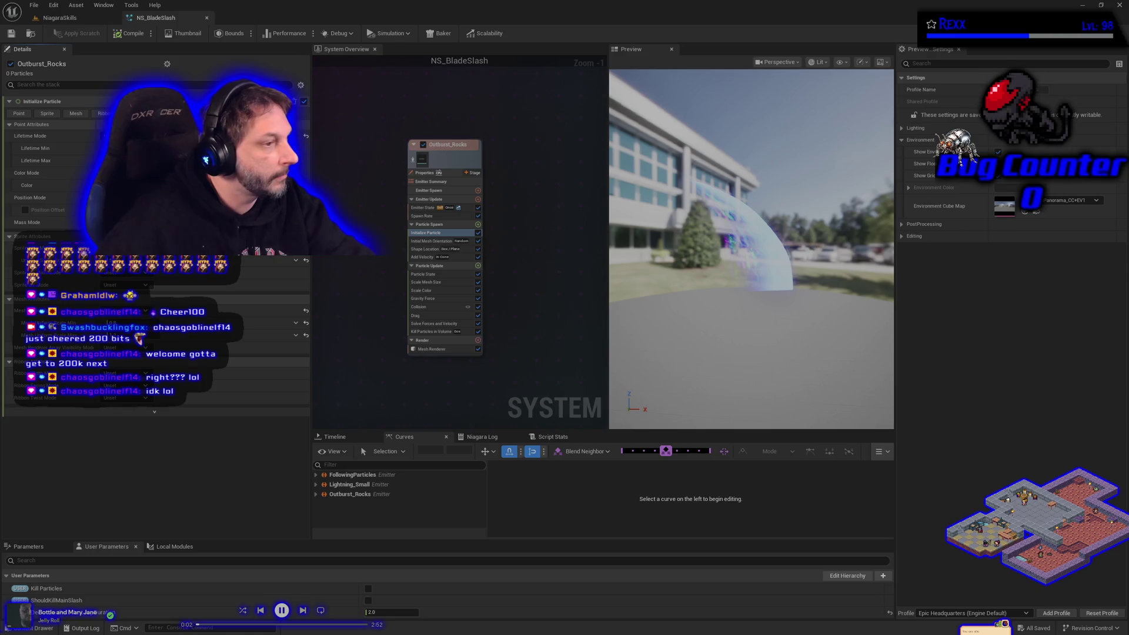
left_click(433, 306)
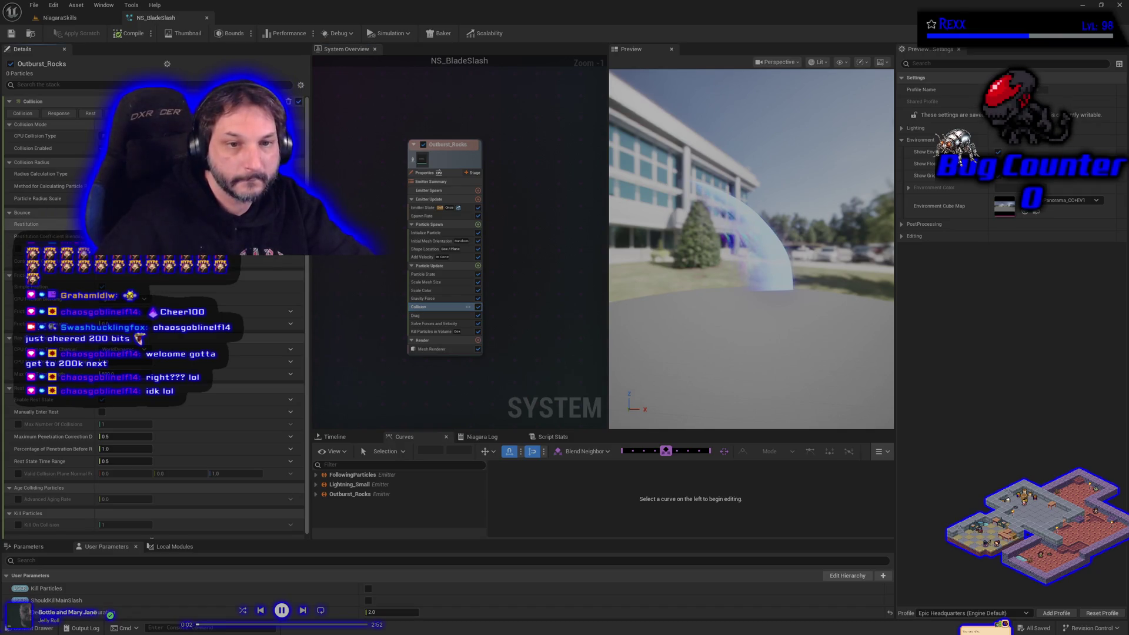
Adjust the Outburst_Rocks Collision Restitution value and save everything with File > Save All.
left_click(117, 224)
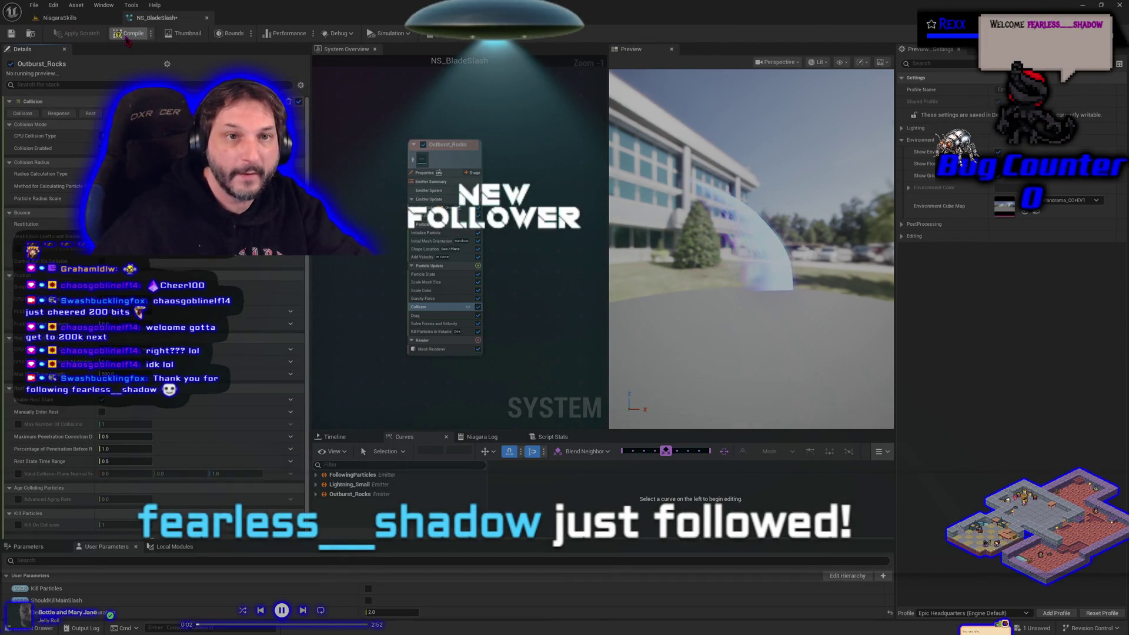
left_click(34, 5)
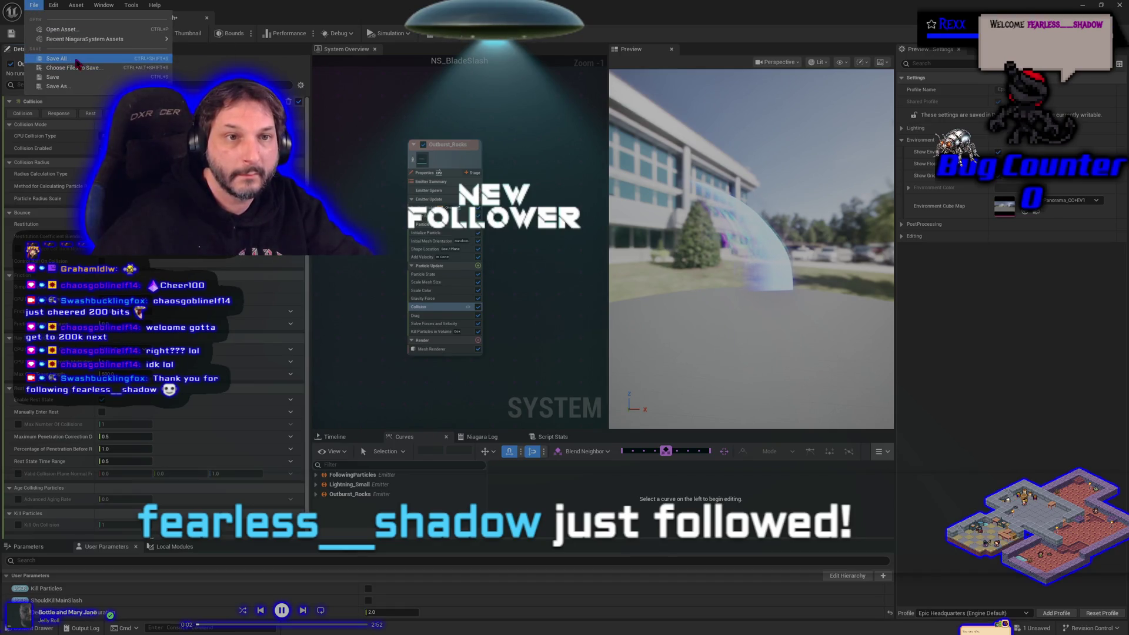
left_click(67, 57)
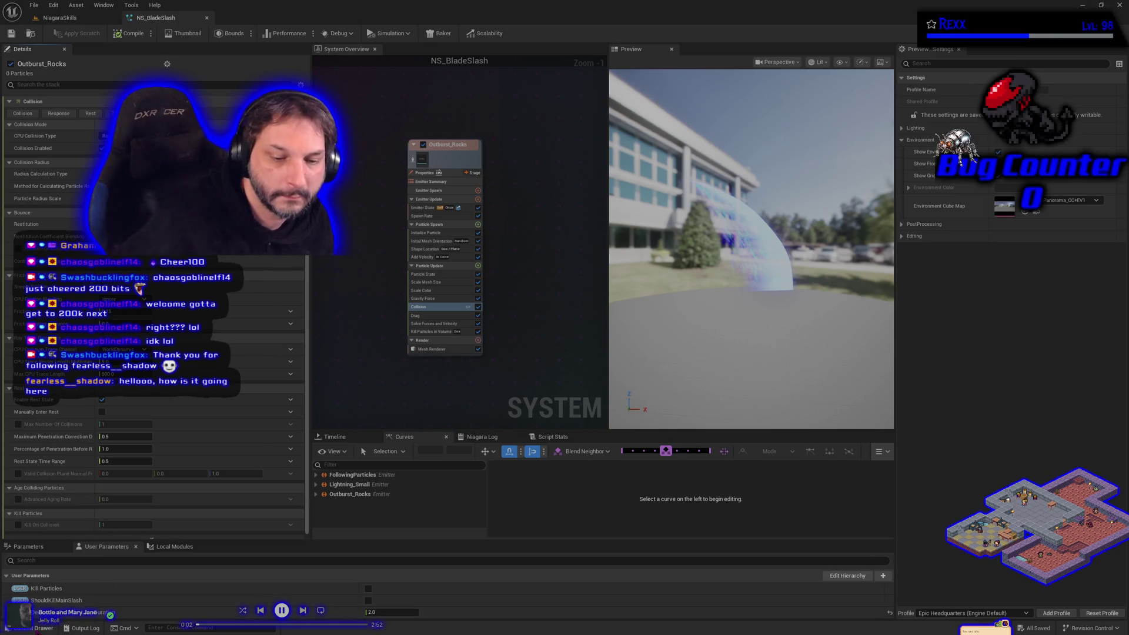
Browse Textures > InfinityVFX_Textures > Damage in the Content Drawer, then return to NiagaraSkills.
left_click(35, 628)
left_click(66, 513)
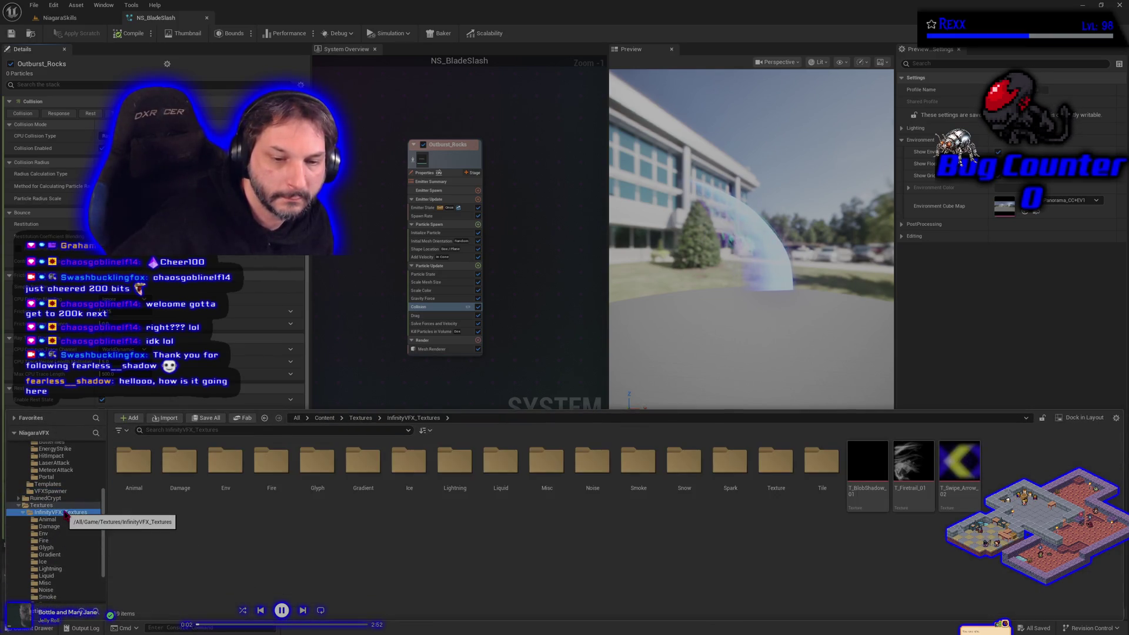
double_click(180, 461)
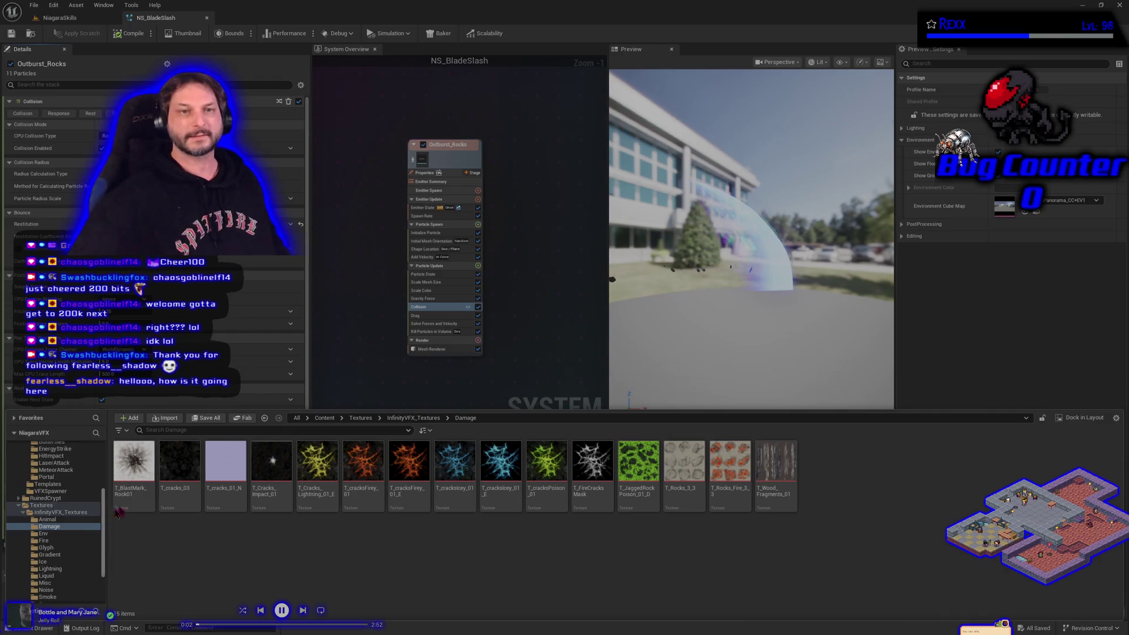
left_click(83, 20)
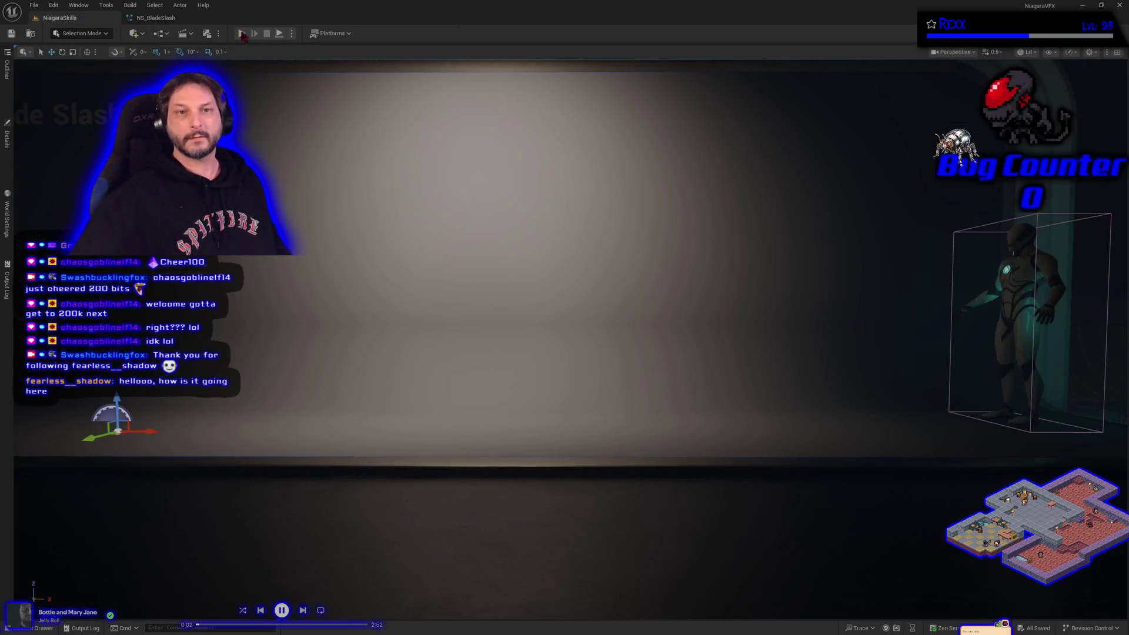
left_click(242, 33)
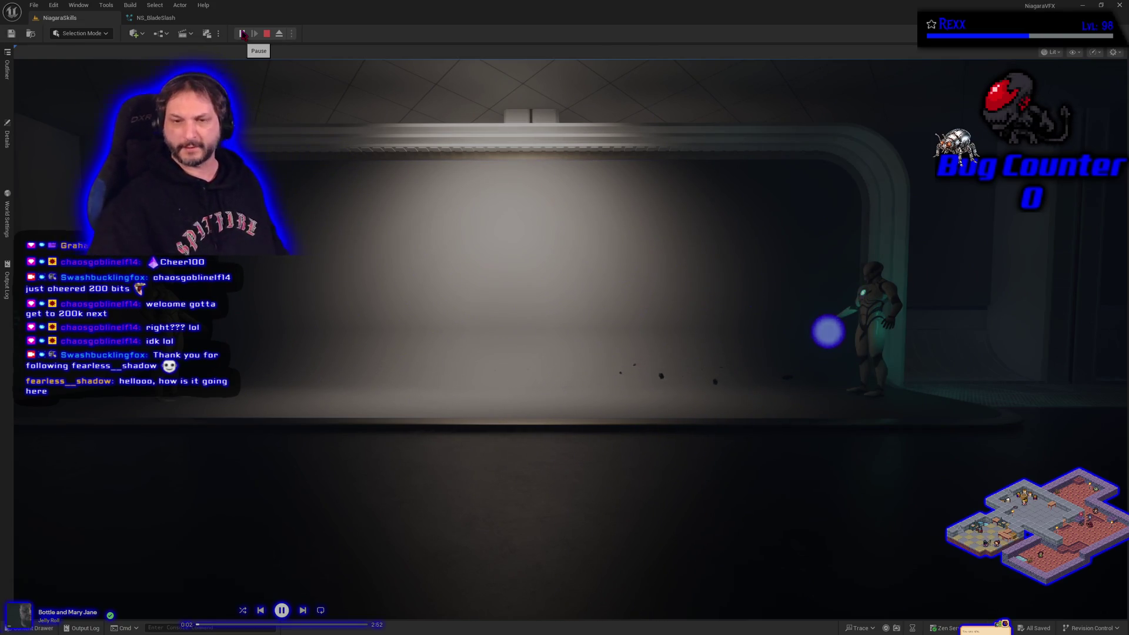
left_click(268, 36)
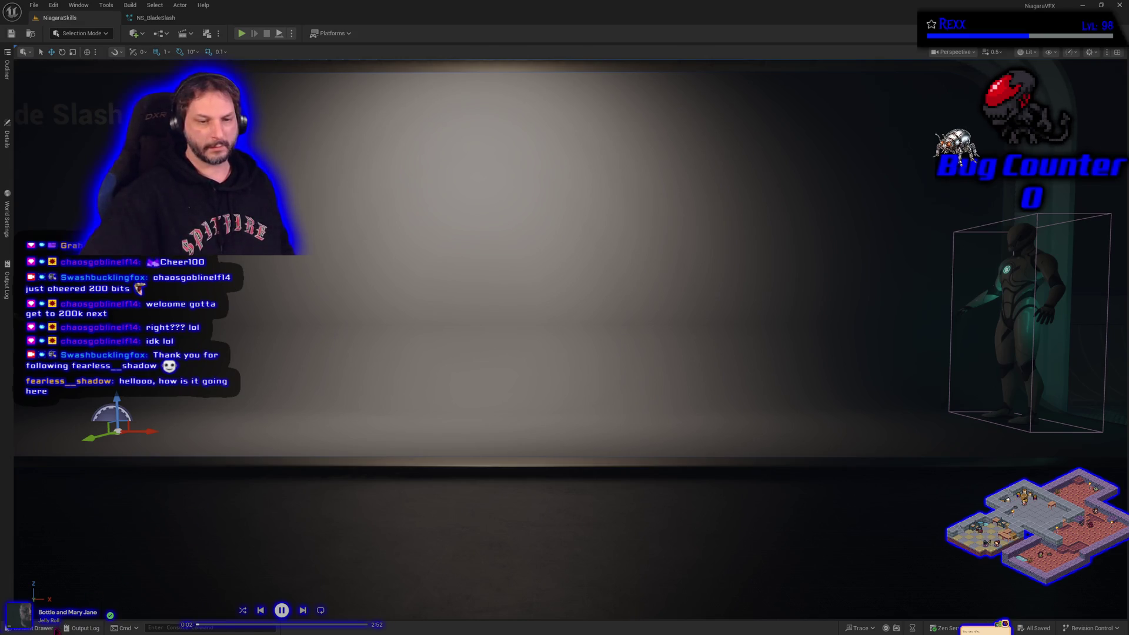
Copy the T_Noise_beam_01 texture from the Noise folder into the BladeSlash folder.
left_click(56, 631)
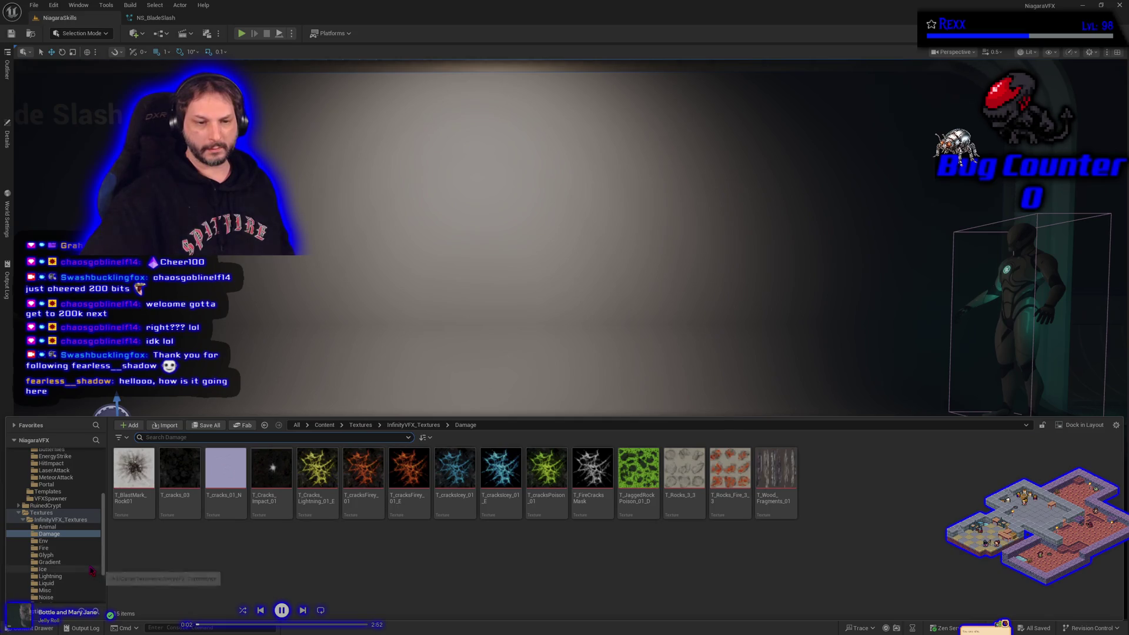
scroll(47, 591, "down", 1)
left_click(48, 590)
left_click(46, 583)
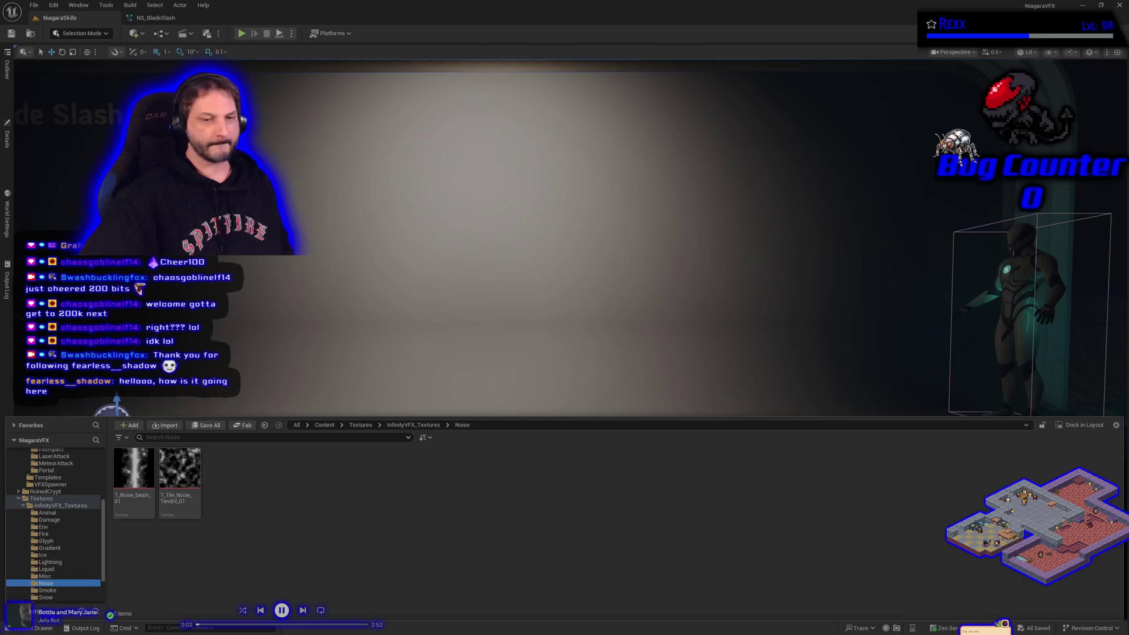
scroll(59, 569, "up", 3)
left_click(122, 481)
left_click_drag(122, 481, 71, 473)
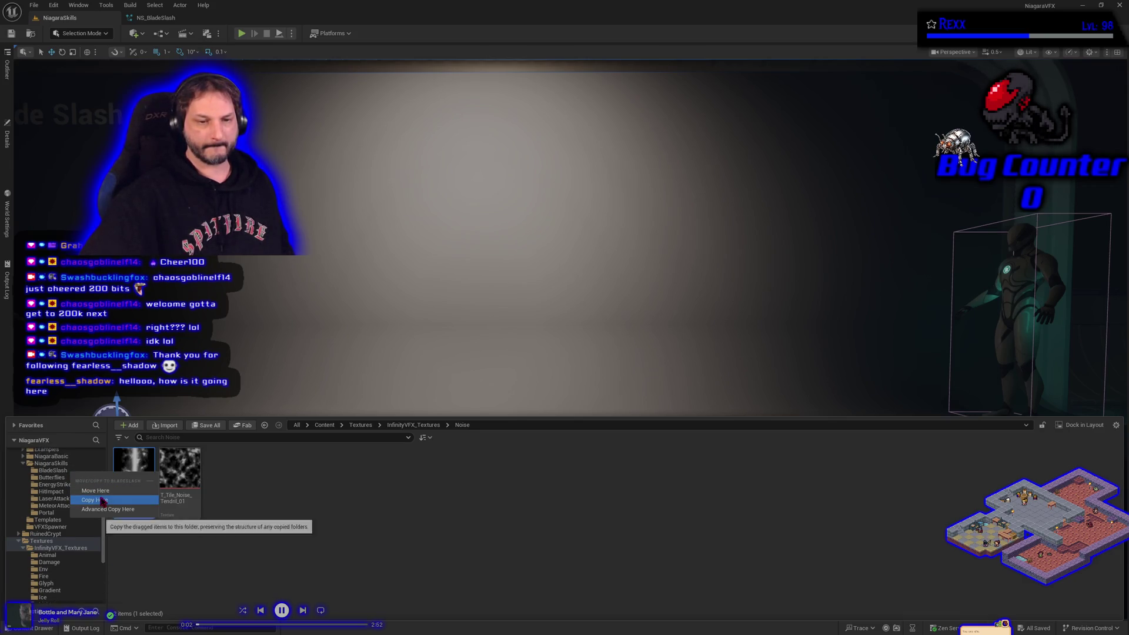
left_click(102, 499)
left_click(53, 472)
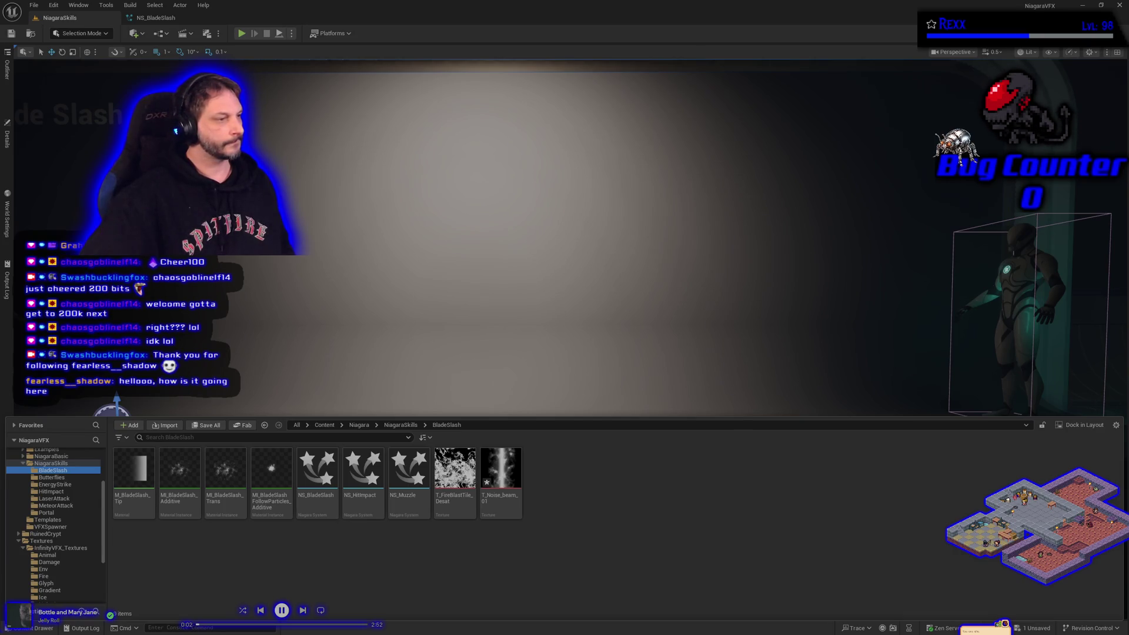
Duplicate MI_BladeSlash_Trans as MI_GroundTrail_Trans1 and open it for editing.
left_click(226, 506)
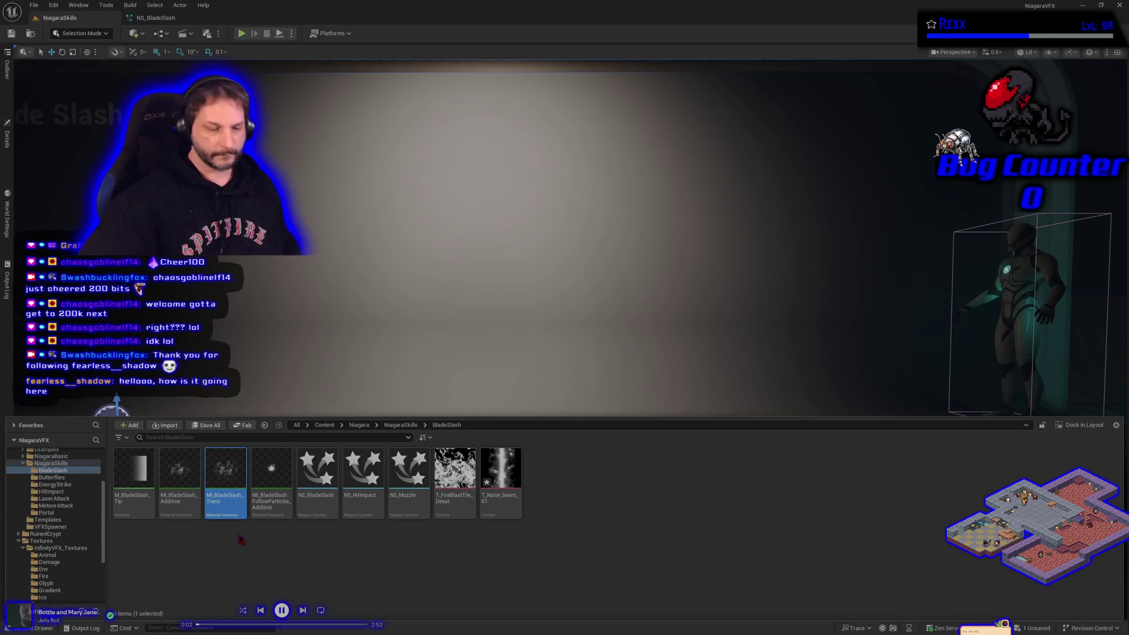
key("ctrl+d")
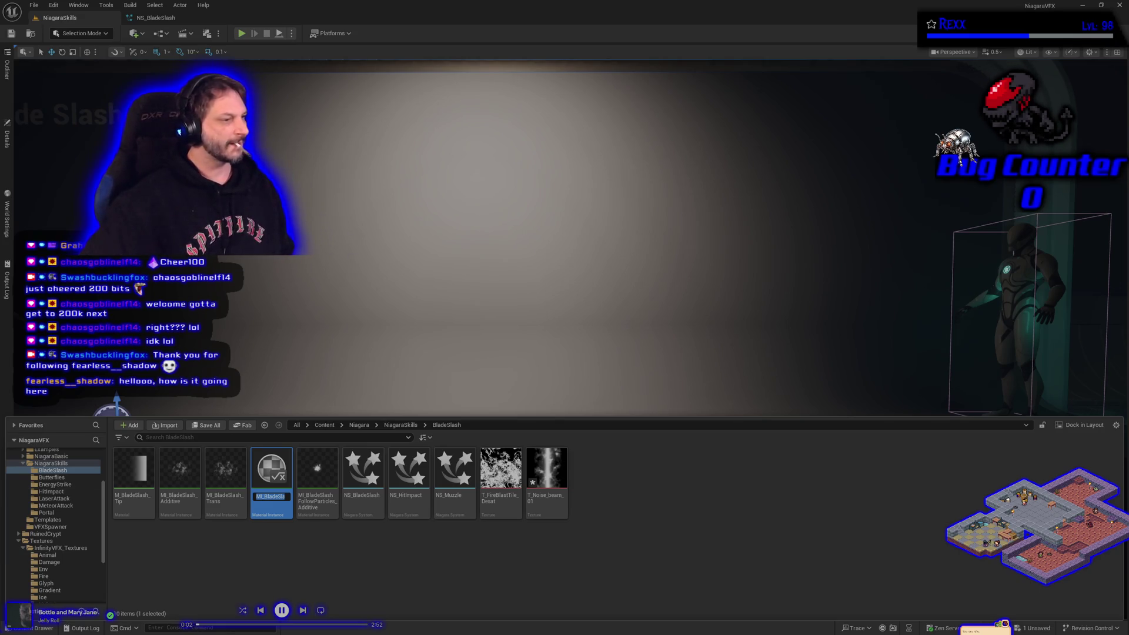
left_click(271, 497)
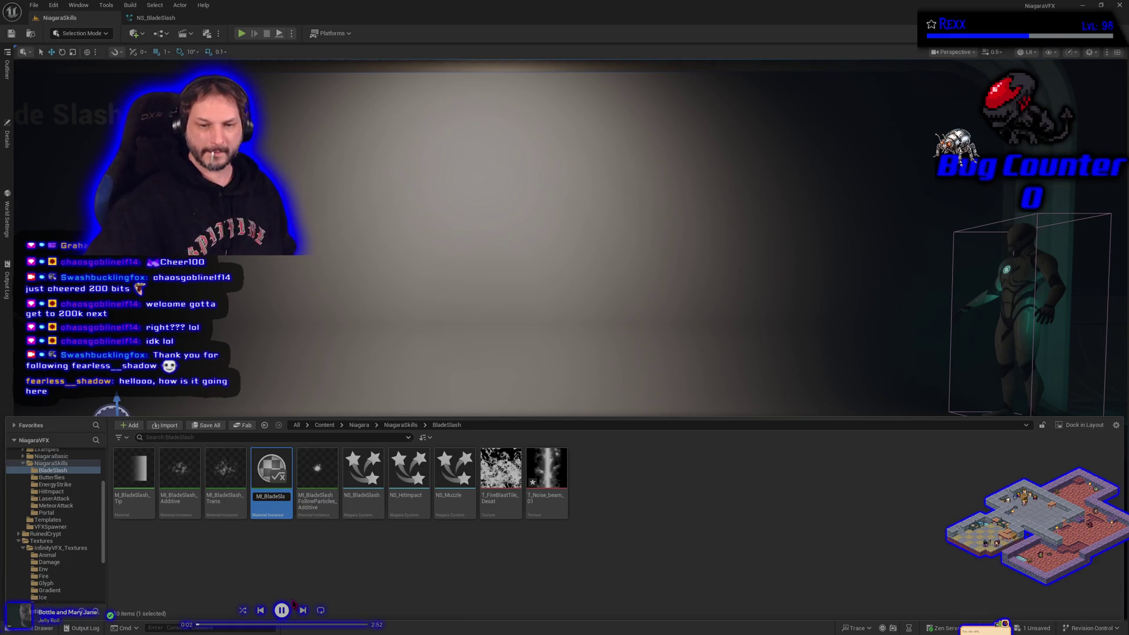
key("BackSpace")
key("BackSpace")
key("BackSpace")
key("Delete")
key("Delete")
key("Delete")
type("Trans")
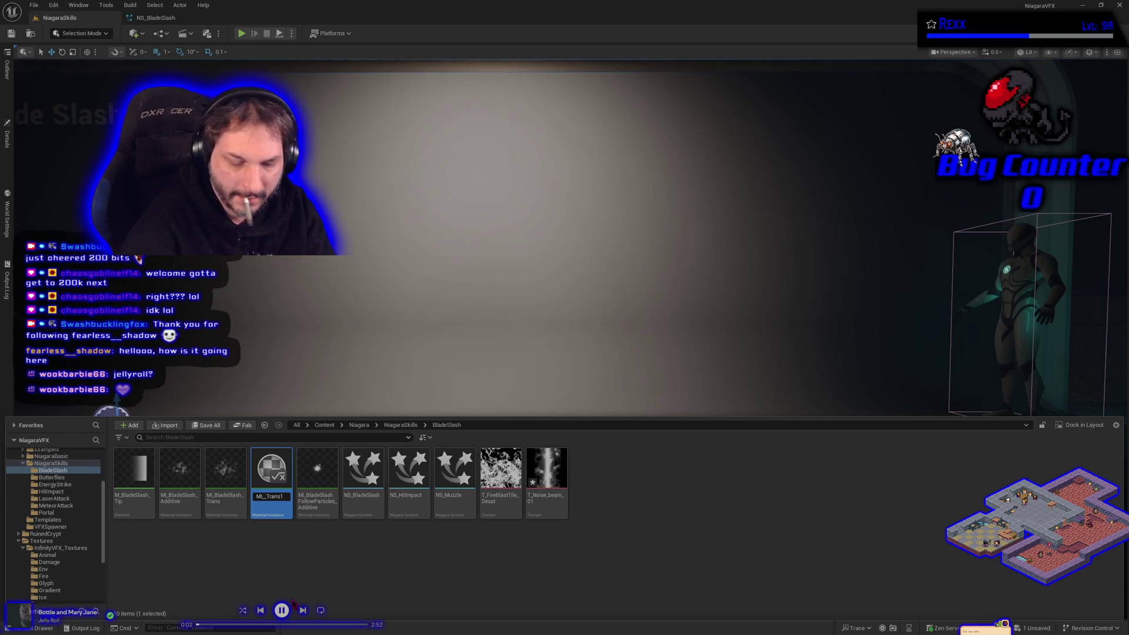
type("GF_")
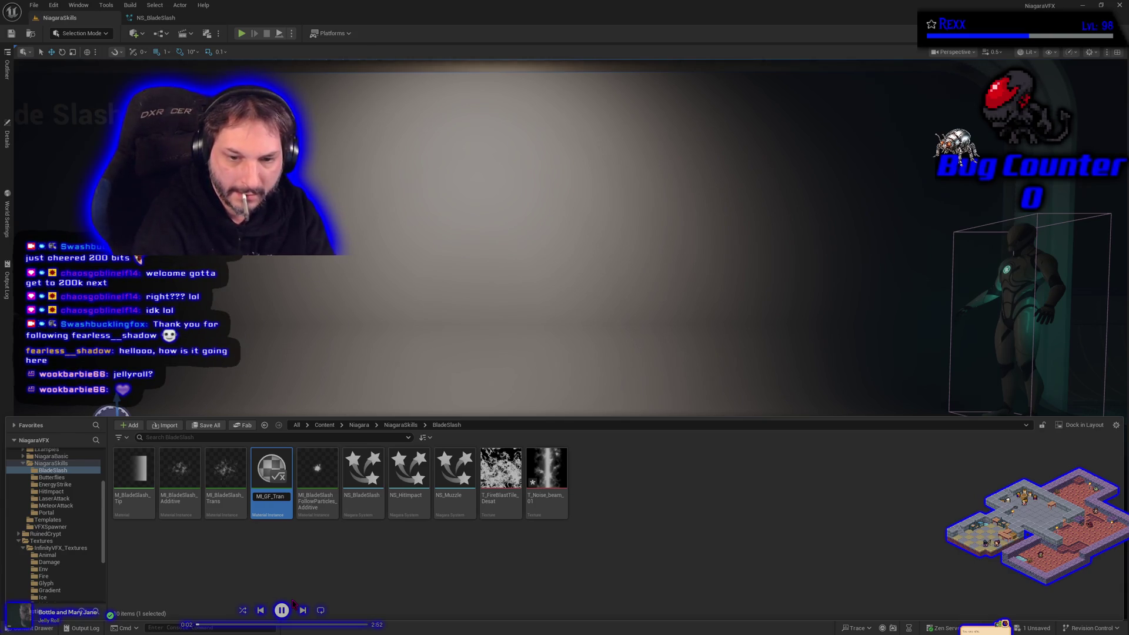
key("BackSpace")
type("round")
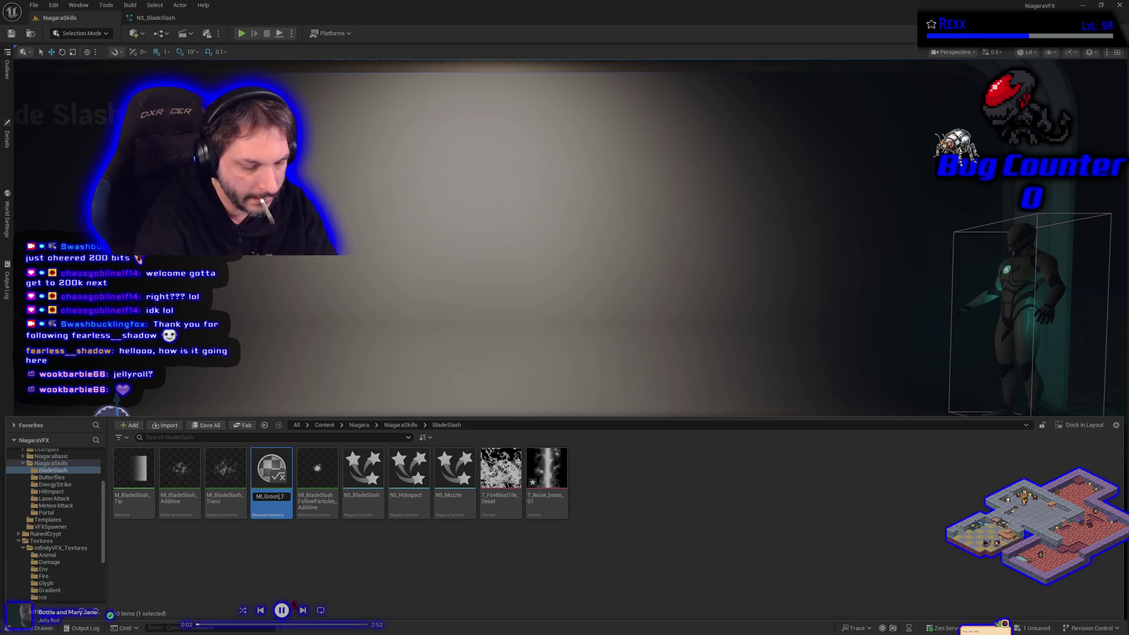
type("Trail")
key("Return")
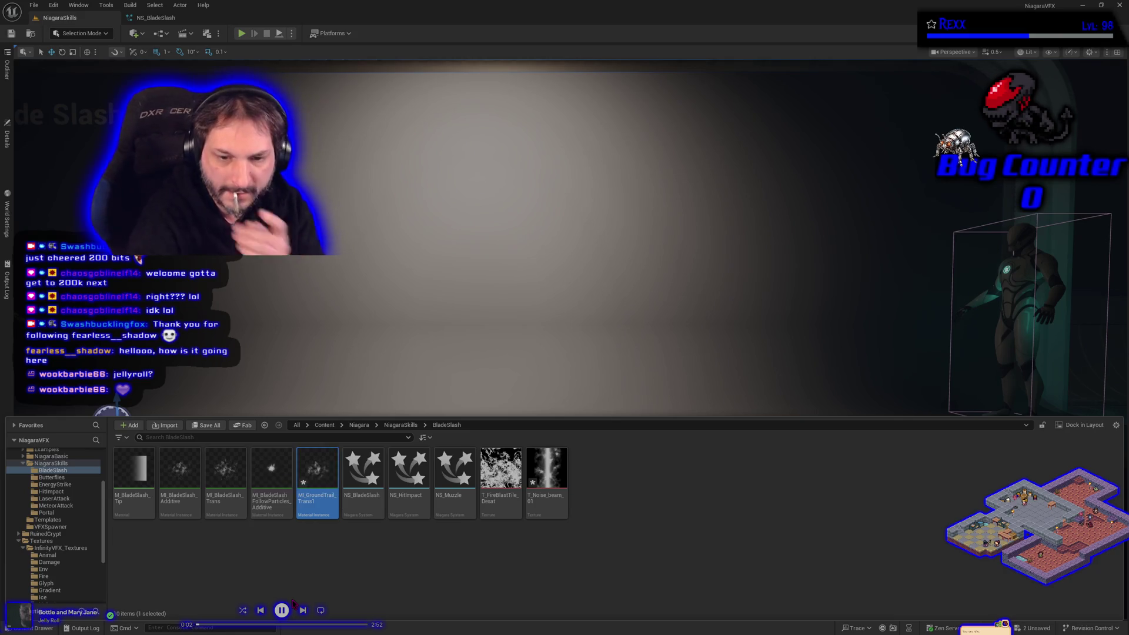
key("Return")
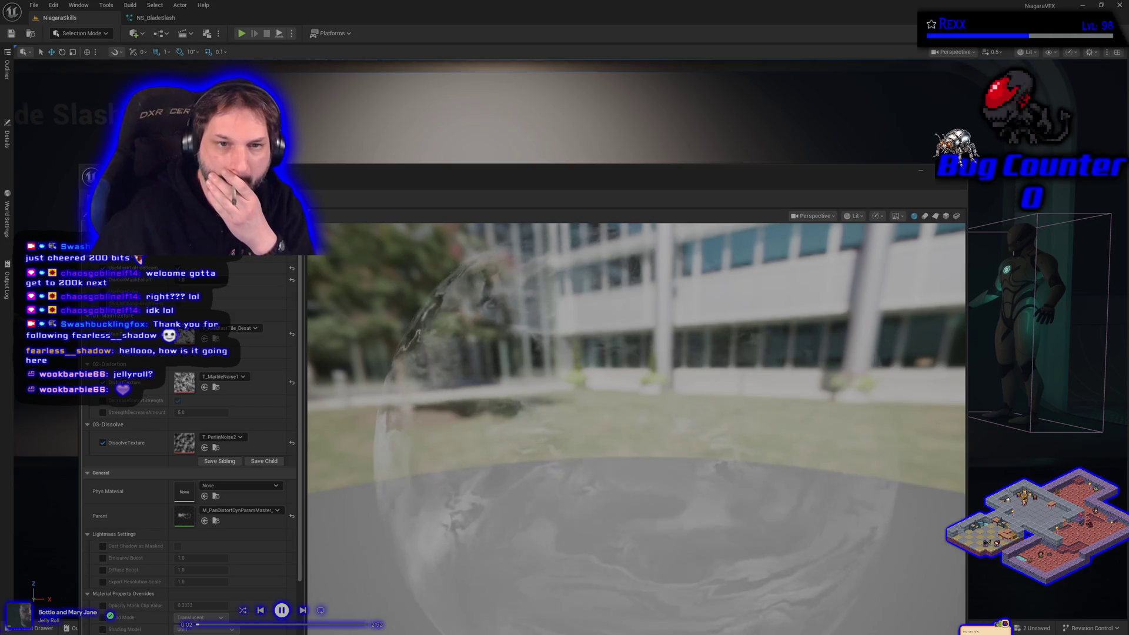
Dock the floating material instance editor into the main window and rename the asset to MI_GroundTrail_Trans.
left_click(281, 26)
left_click_drag(281, 27, 276, 19)
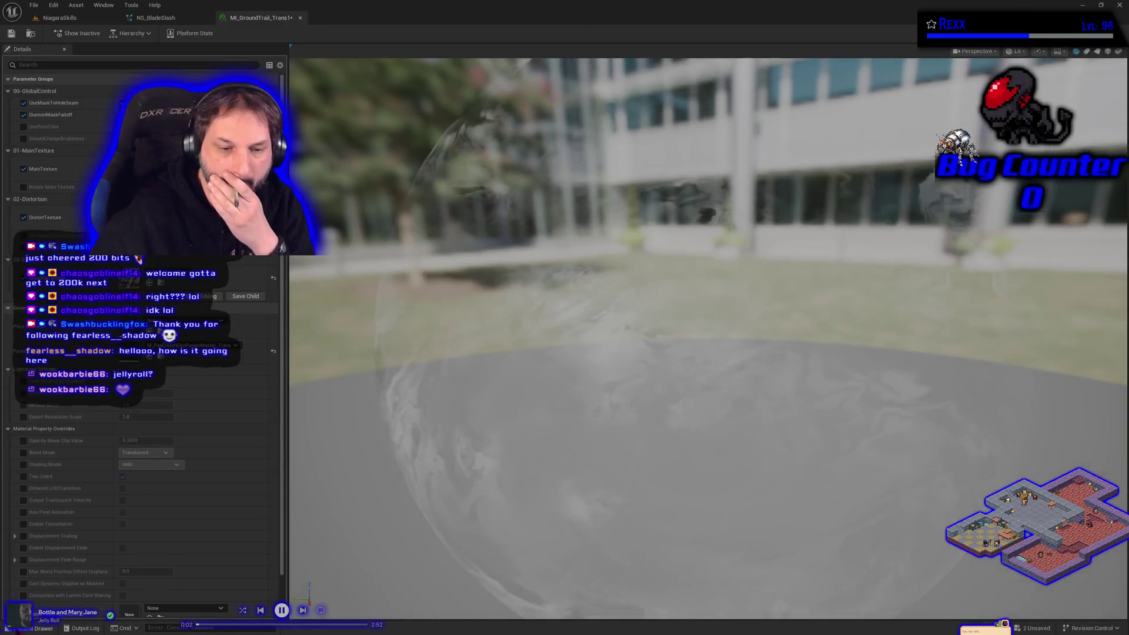
key("ctrl+space")
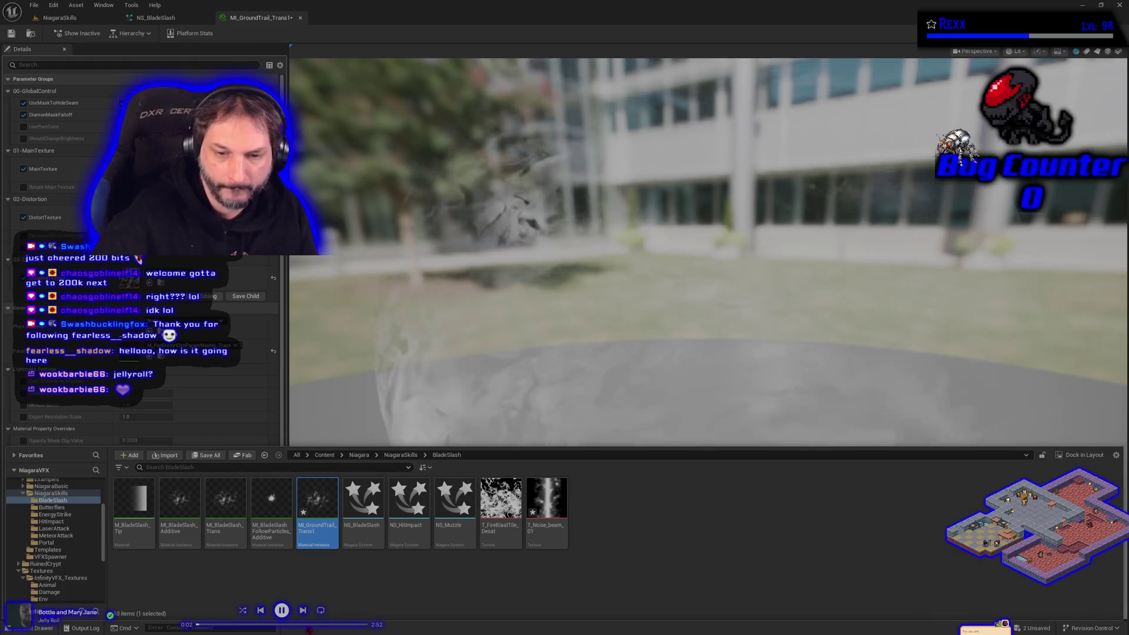
key("F2")
key("BackSpace")
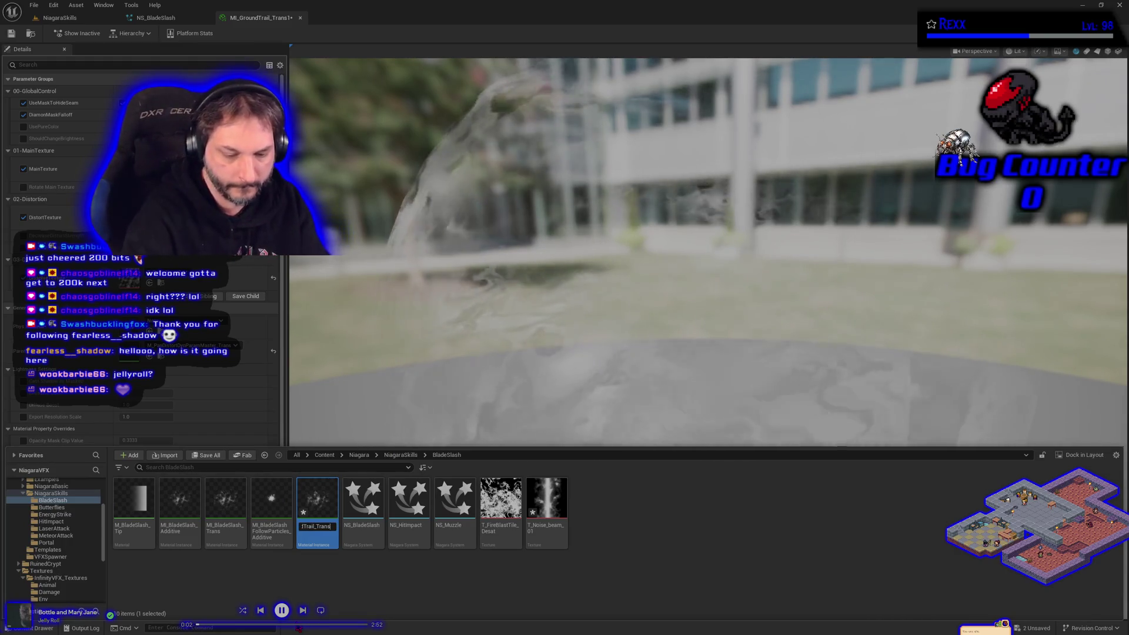
key("Return")
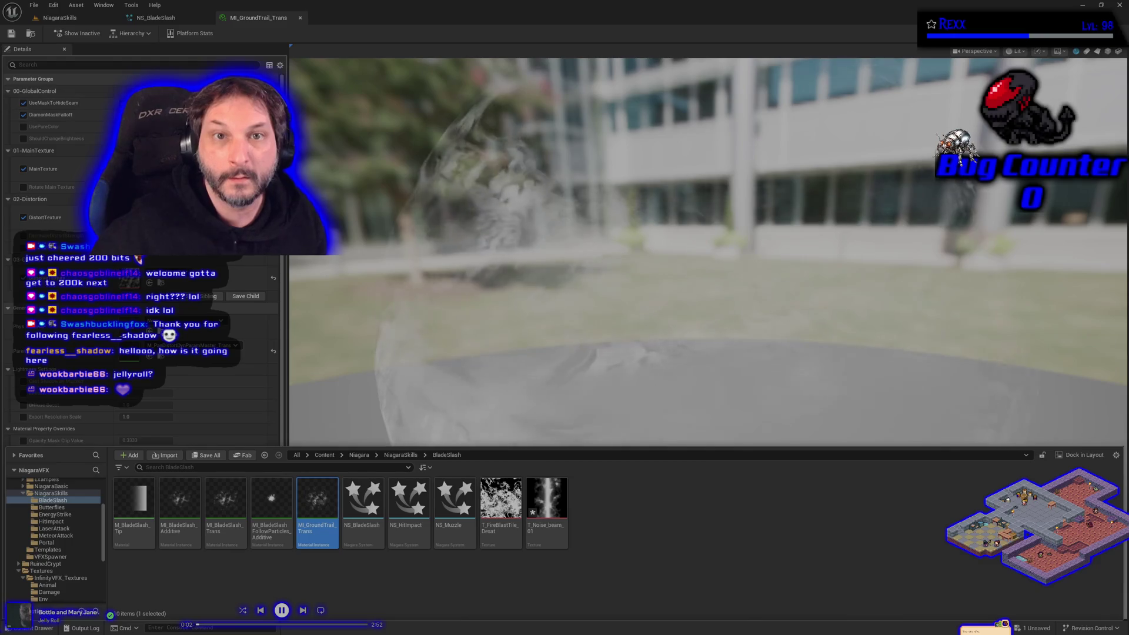
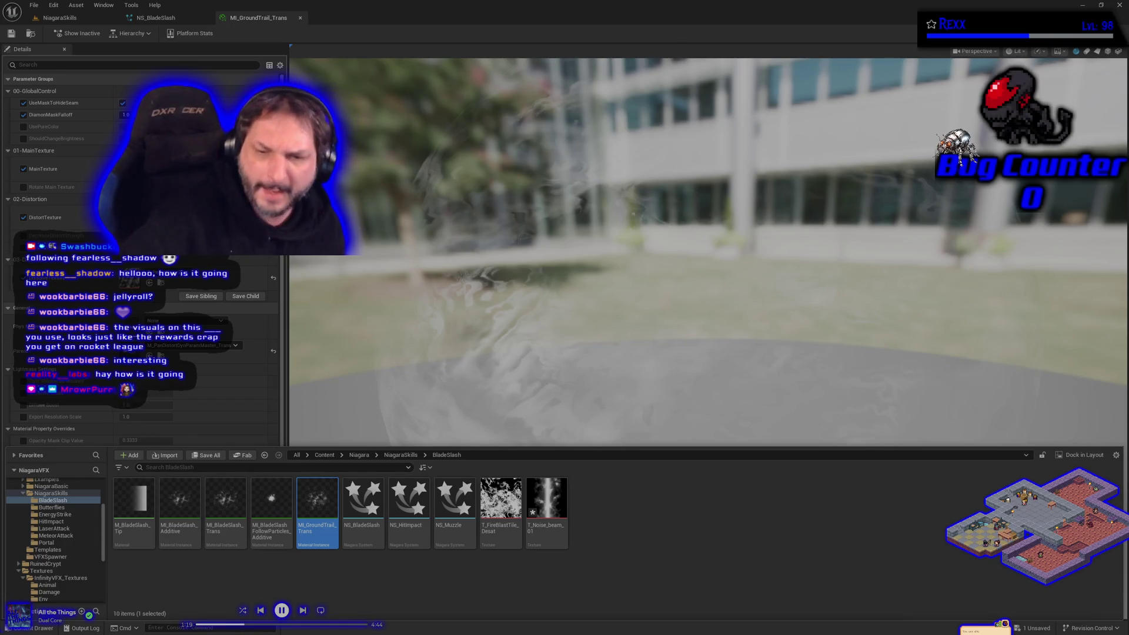
Assign the T_Noise_beam_01 texture to the ground trail material, preview it on a plane, and save.
left_click(315, 558)
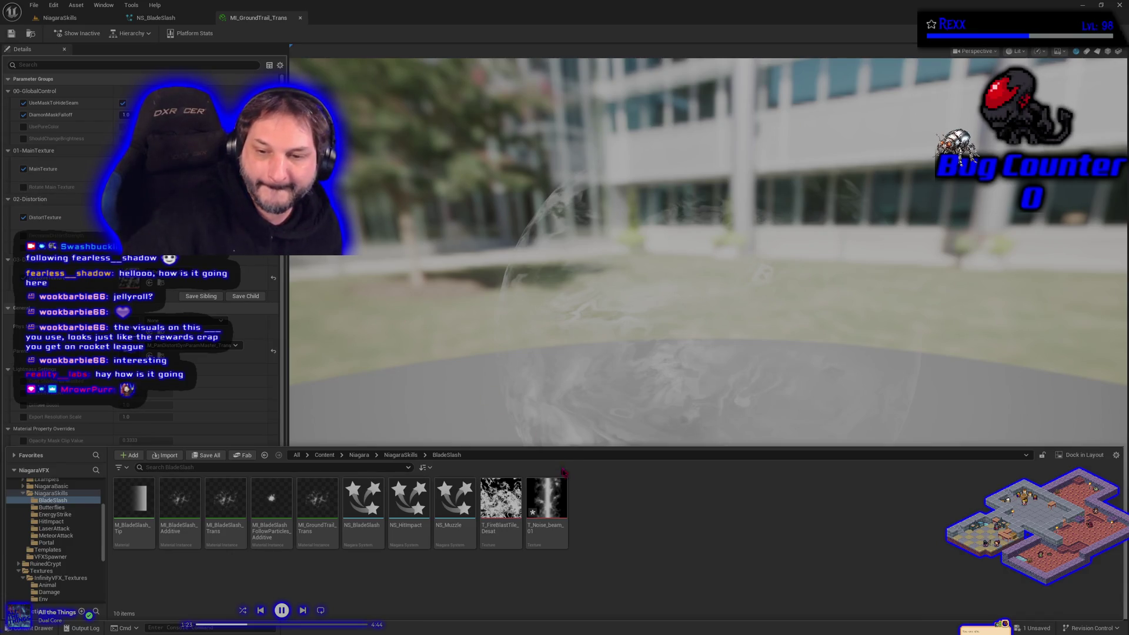
left_click(565, 542)
key("ctrl+space")
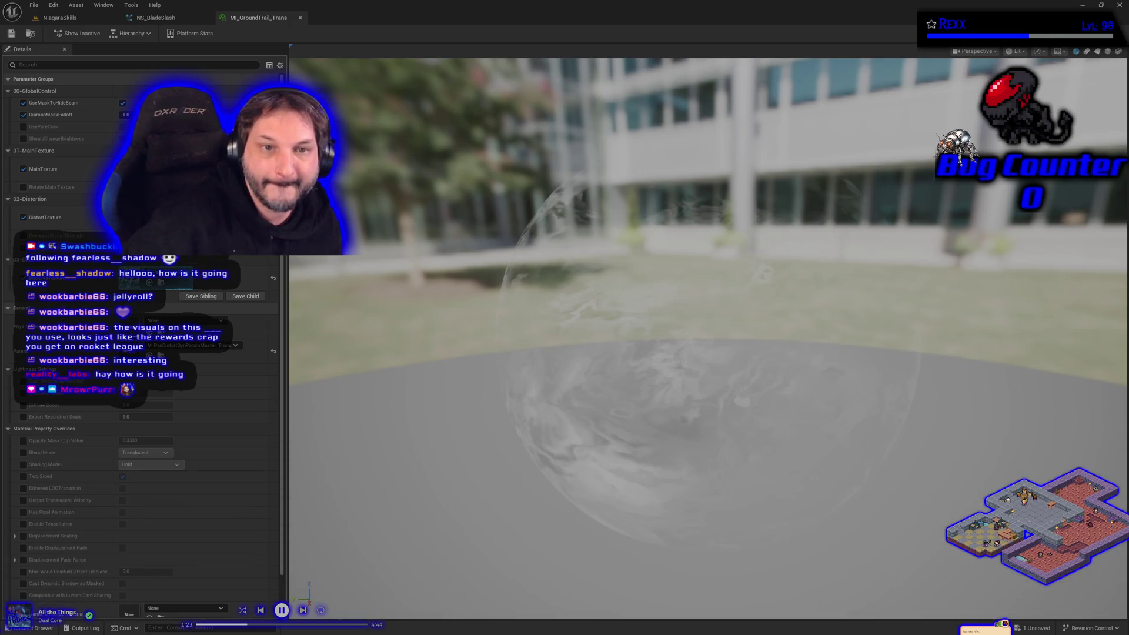
left_click(150, 283)
left_click(1097, 51)
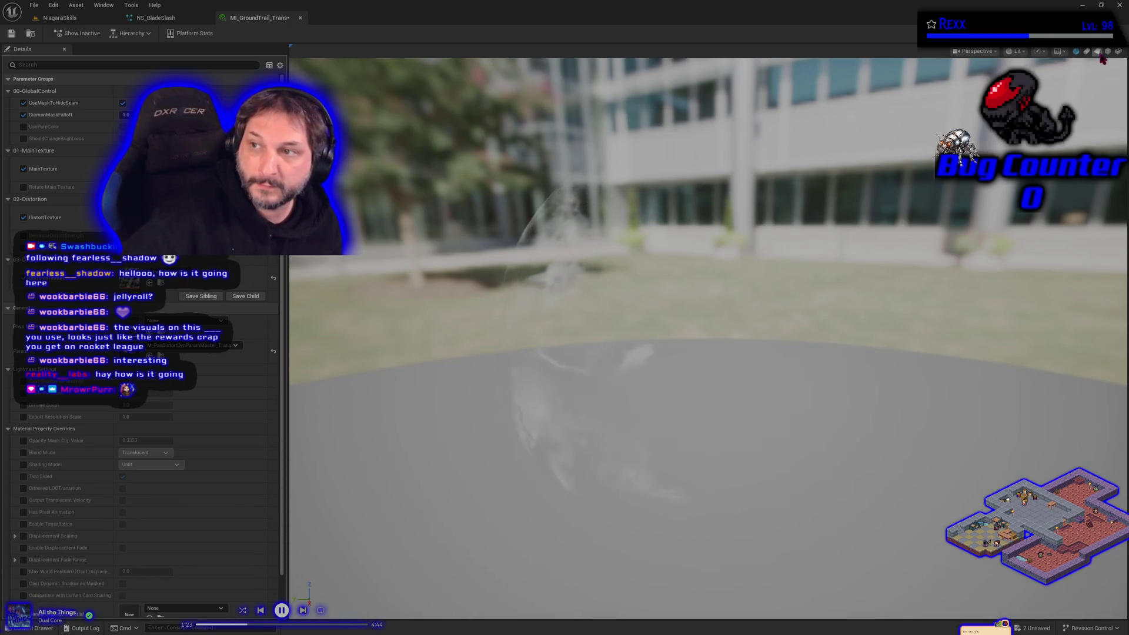
left_click(11, 33)
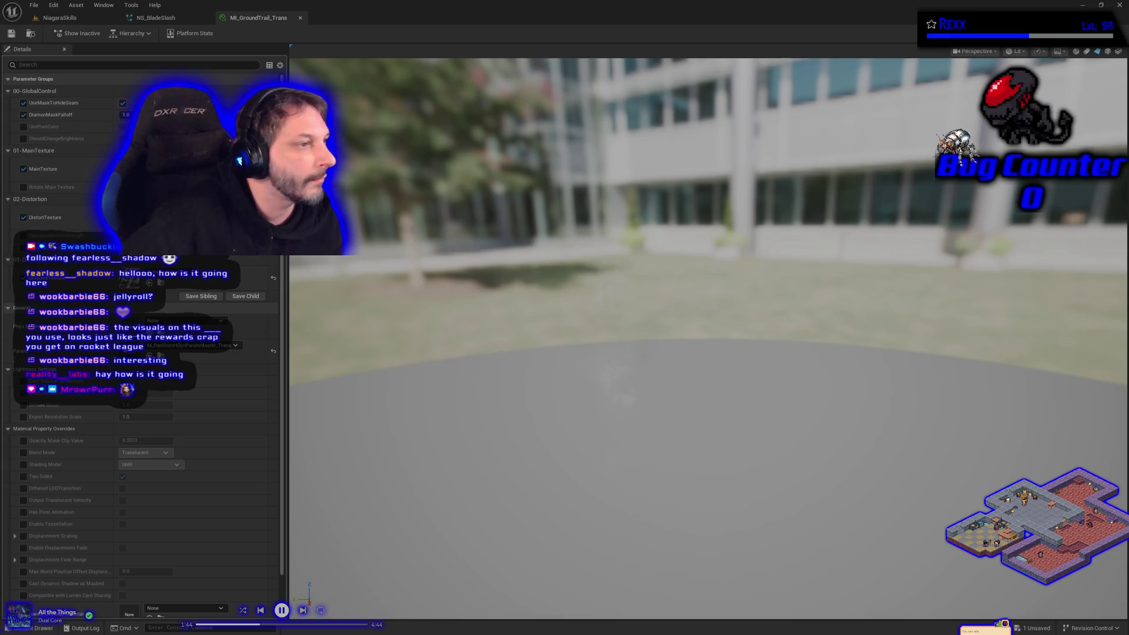
Lower DiamonMaskFalloff to 0.5, save, and enable Rotate Main Texture.
left_click_drag(125, 115, 117, 126)
left_click(125, 115)
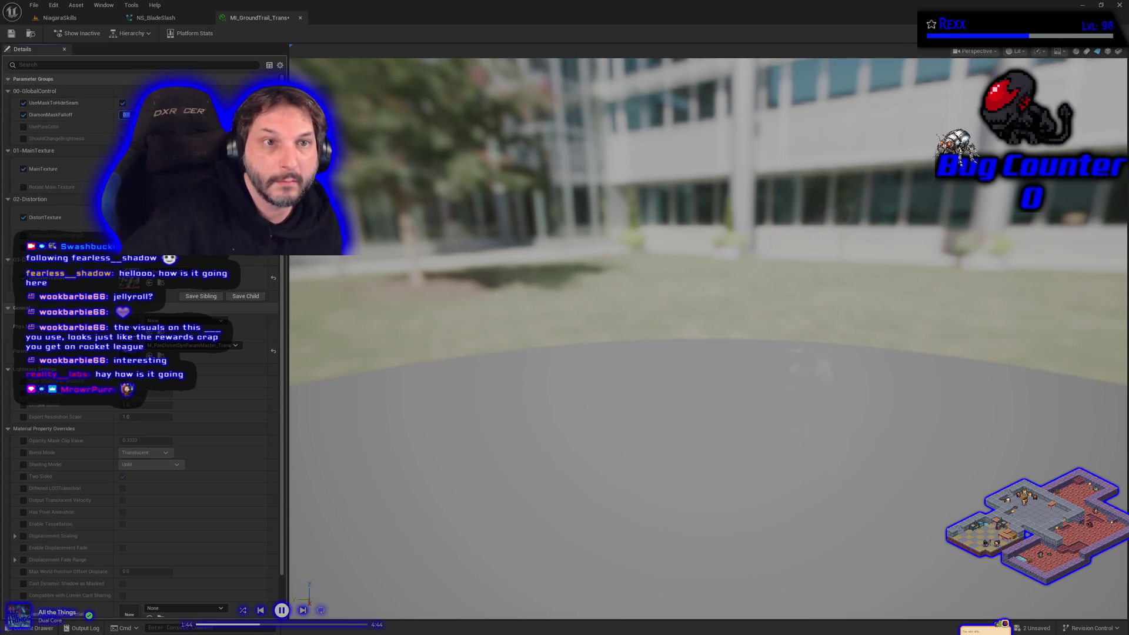
left_click(11, 34)
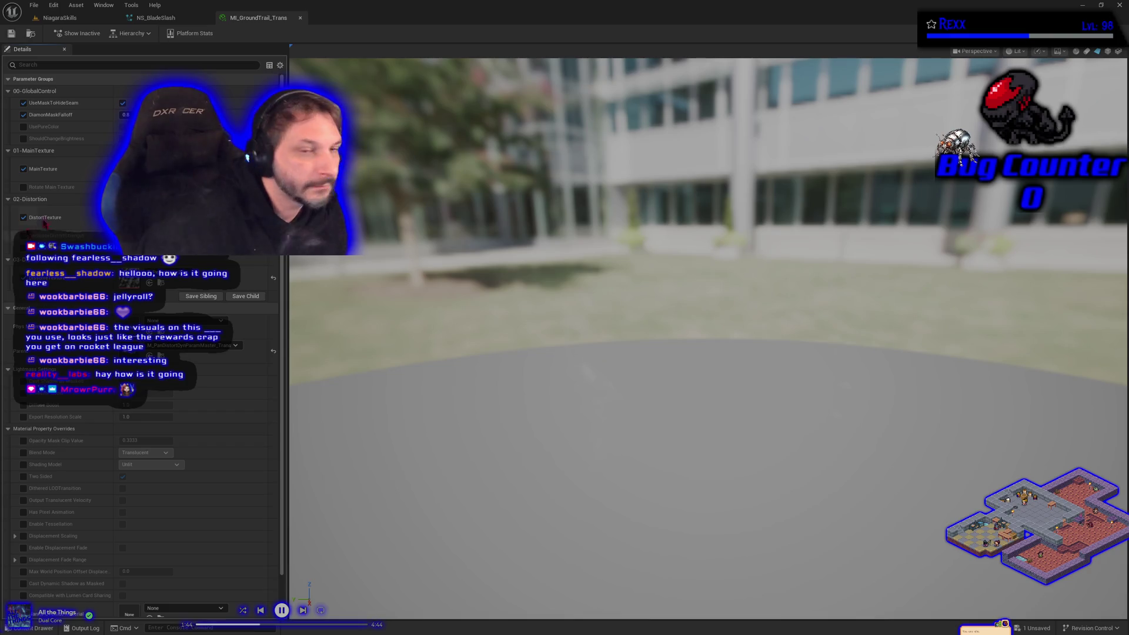
left_click(125, 114)
type("0.0")
key("Return")
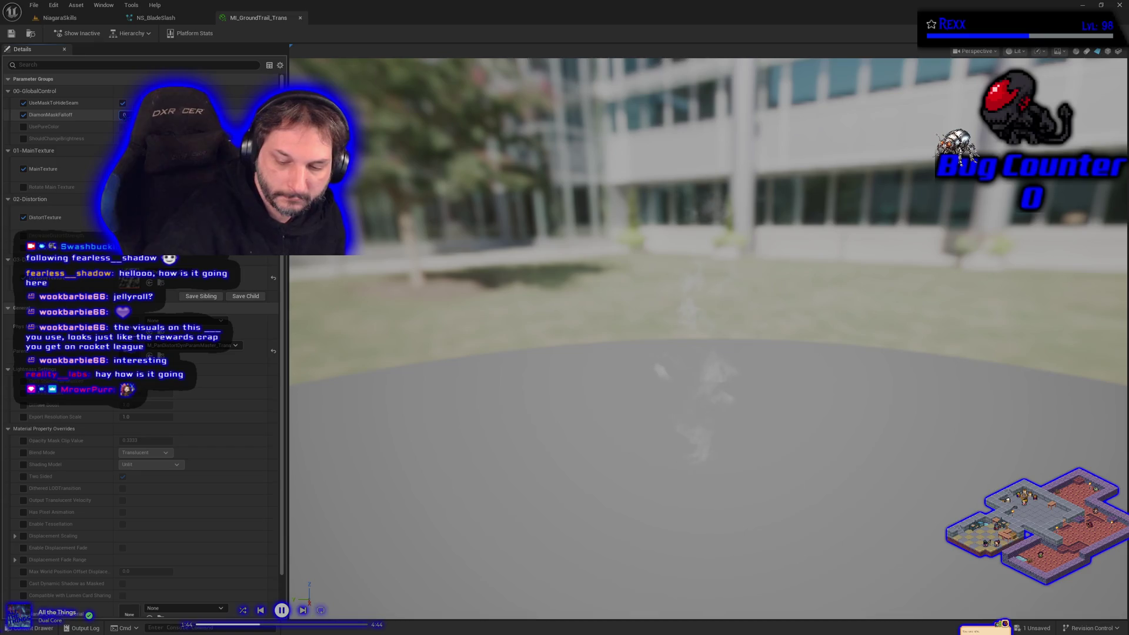
key("ctrl+s")
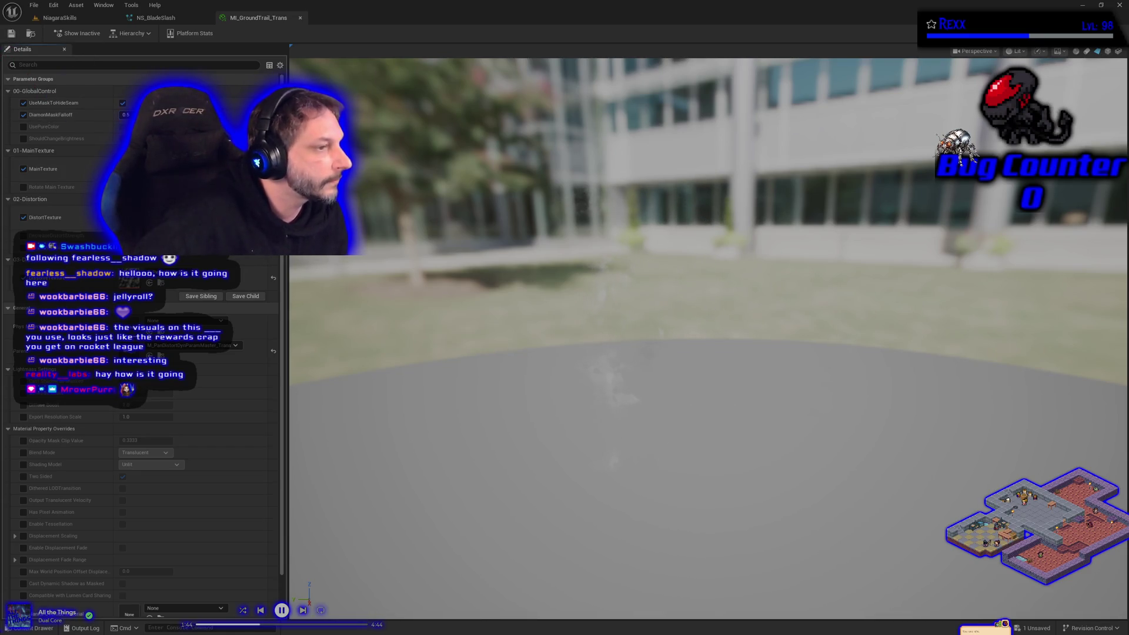
left_click(23, 187)
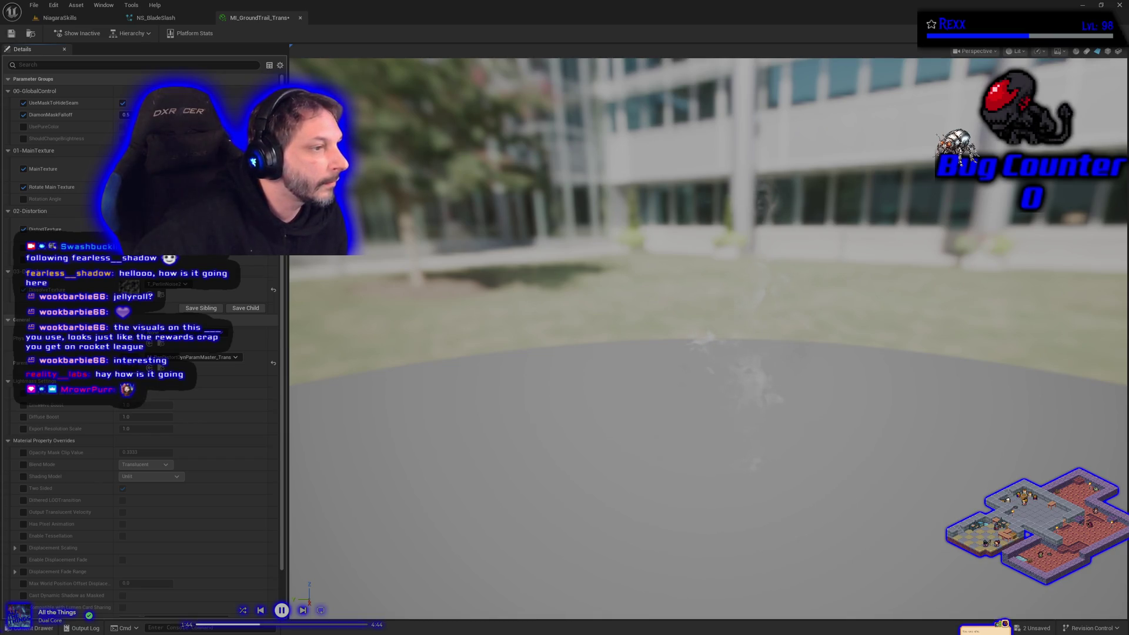
Enable Rotation Angle, save MI_GroundTrail_Trans, and close its editor to return to NS_BladeSlash.
left_click(24, 199)
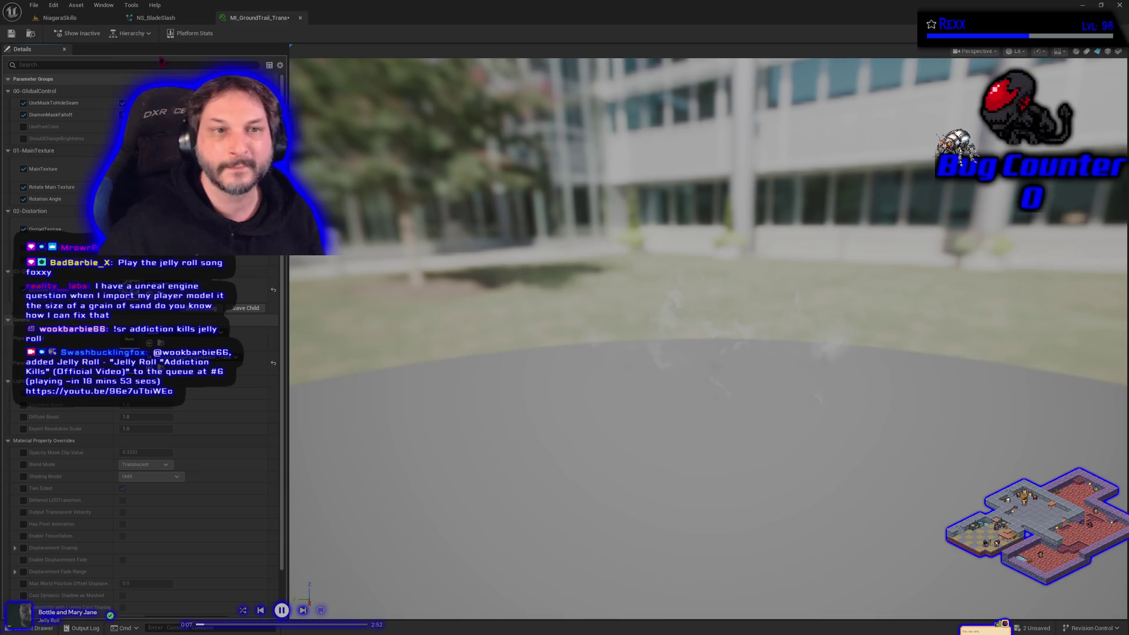
left_click(11, 34)
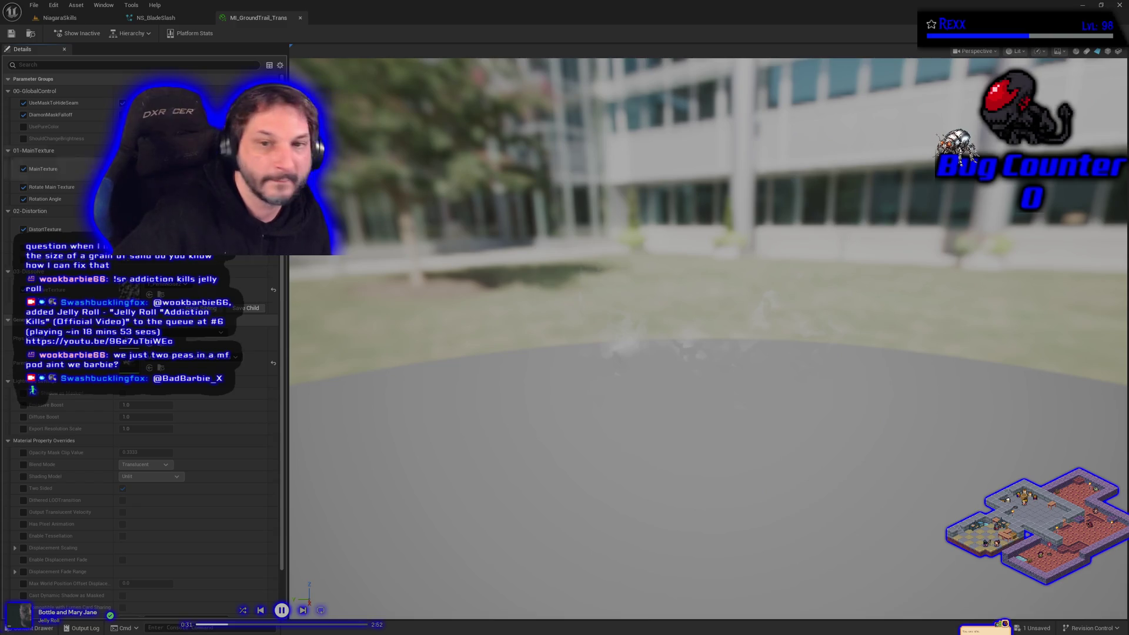
left_click(156, 18)
middle_click(266, 20)
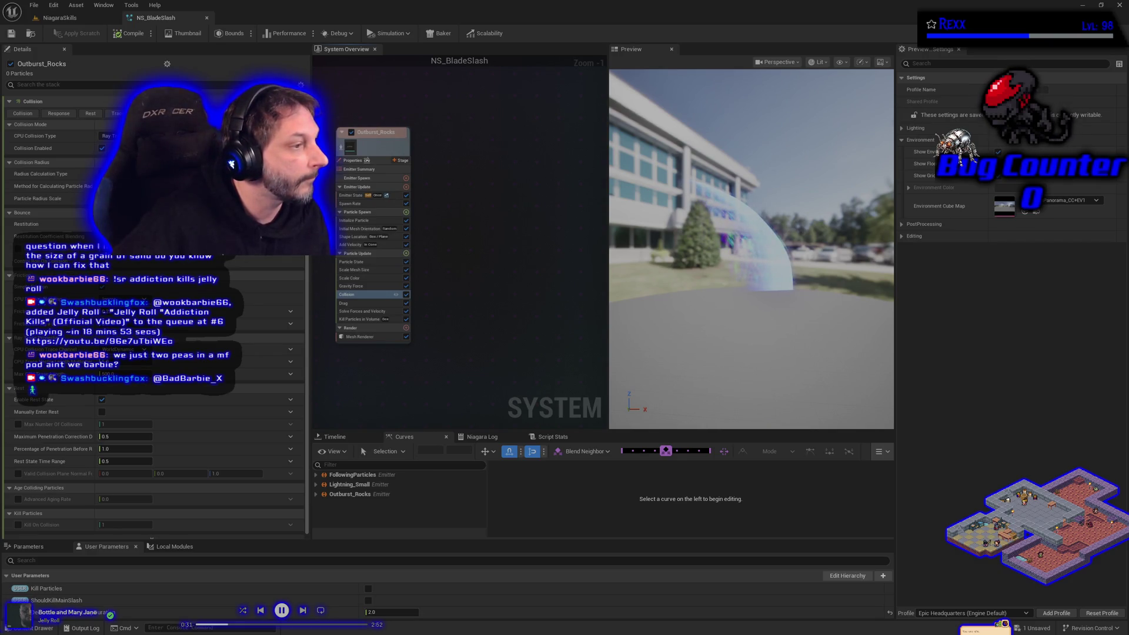
Add a SimpleMeshBurst_Once emitter to the graph and remove its parent emitter link.
right_click(448, 207)
left_click(470, 213)
left_click(598, 312)
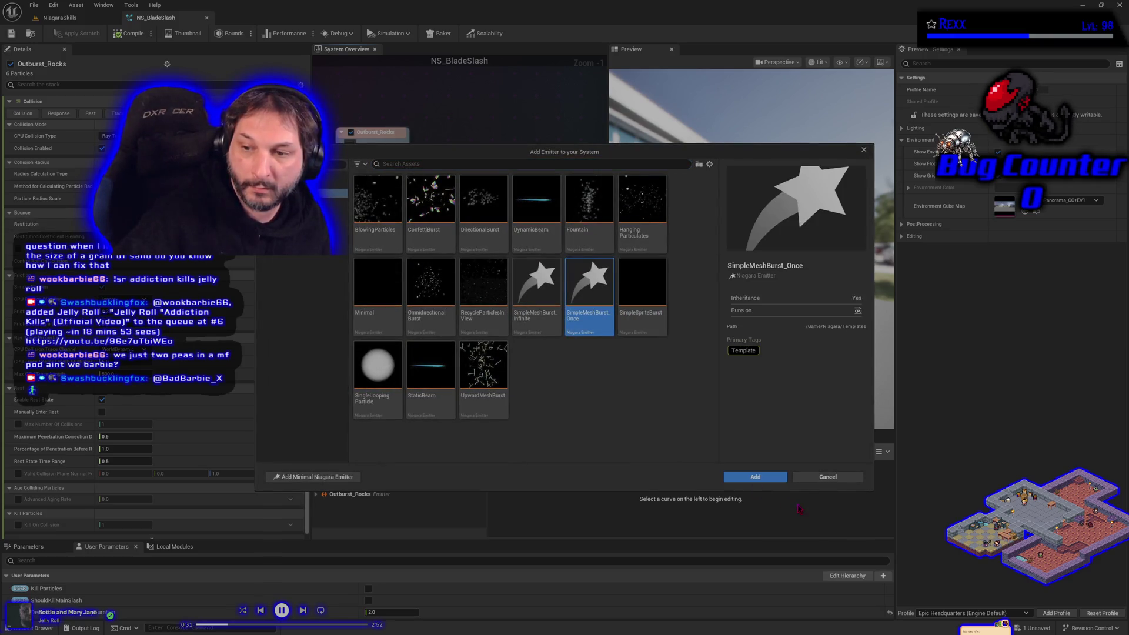
key("Return")
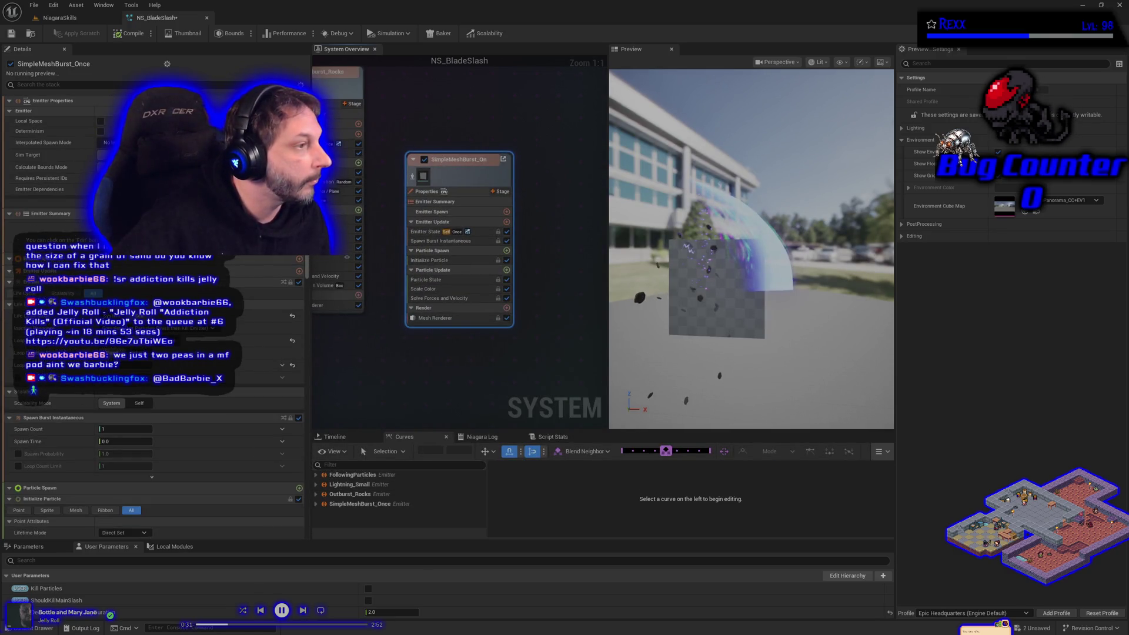
right_click(469, 175)
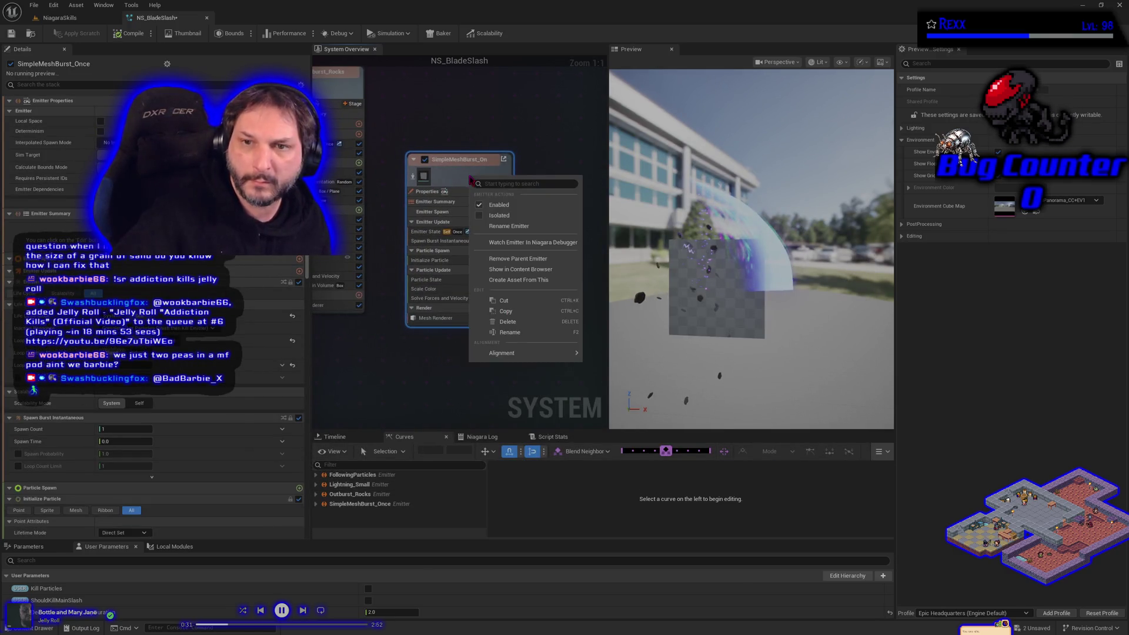
left_click(526, 263)
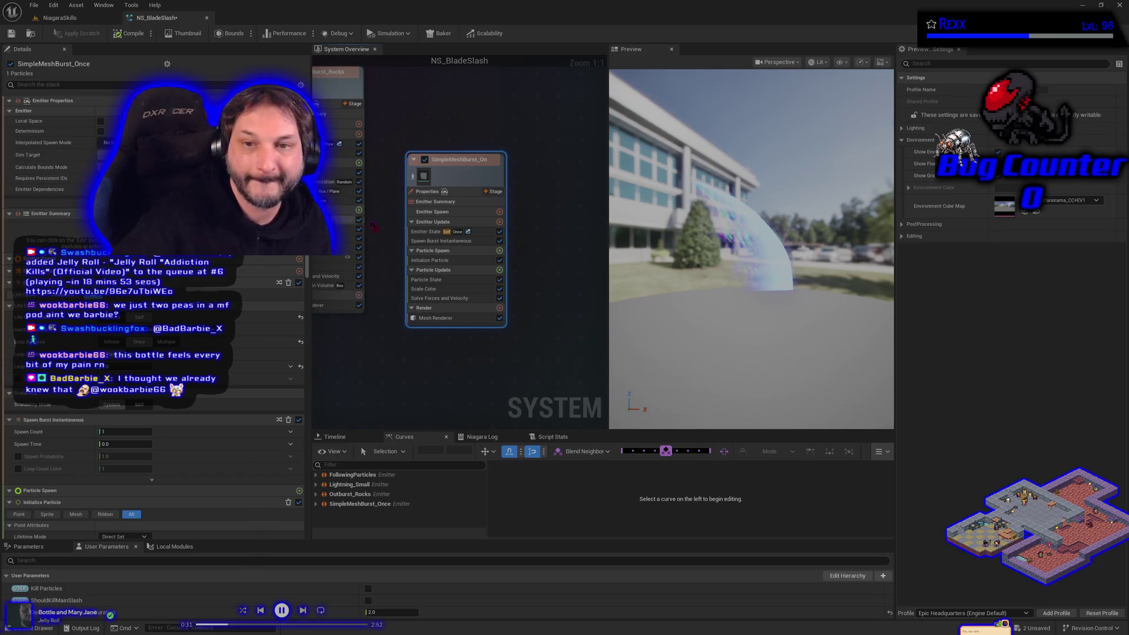
Compile, expand the Mesh Renderer's Override Materials Index [0], and pick MI_GroundTrail_Trans.
left_click(454, 318)
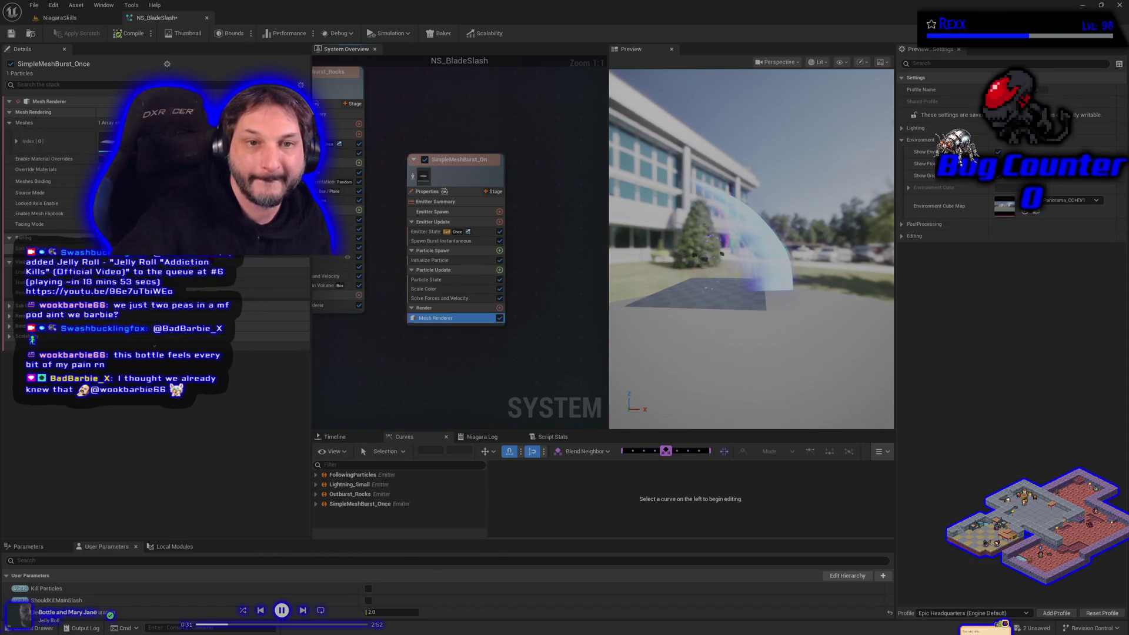
left_click(117, 34)
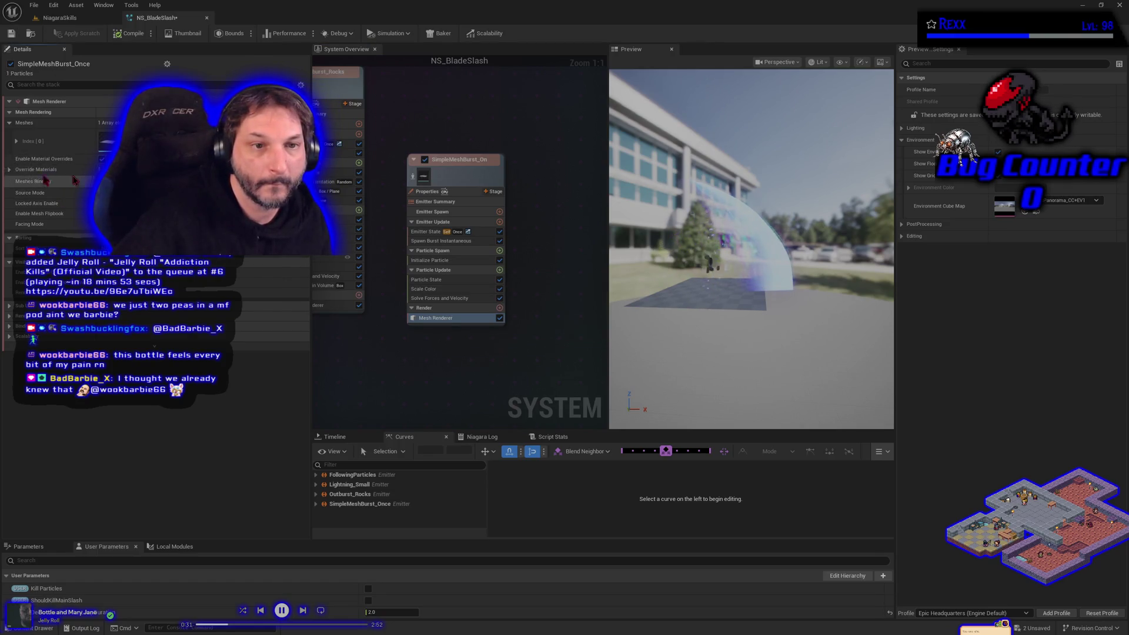
left_click(9, 169)
left_click(17, 182)
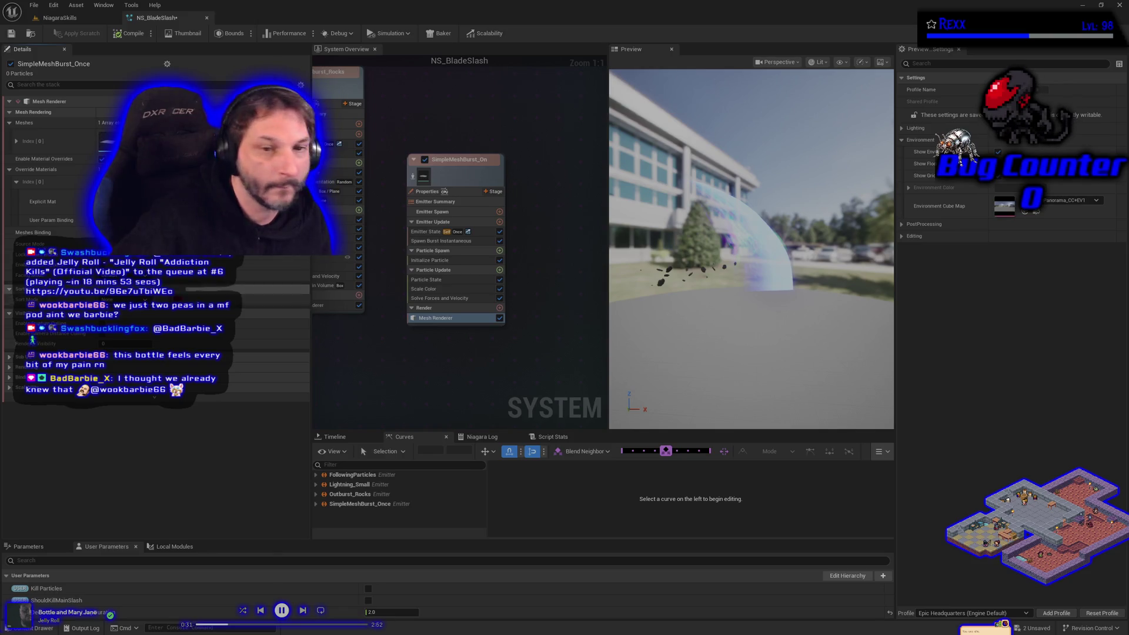
left_click(35, 628)
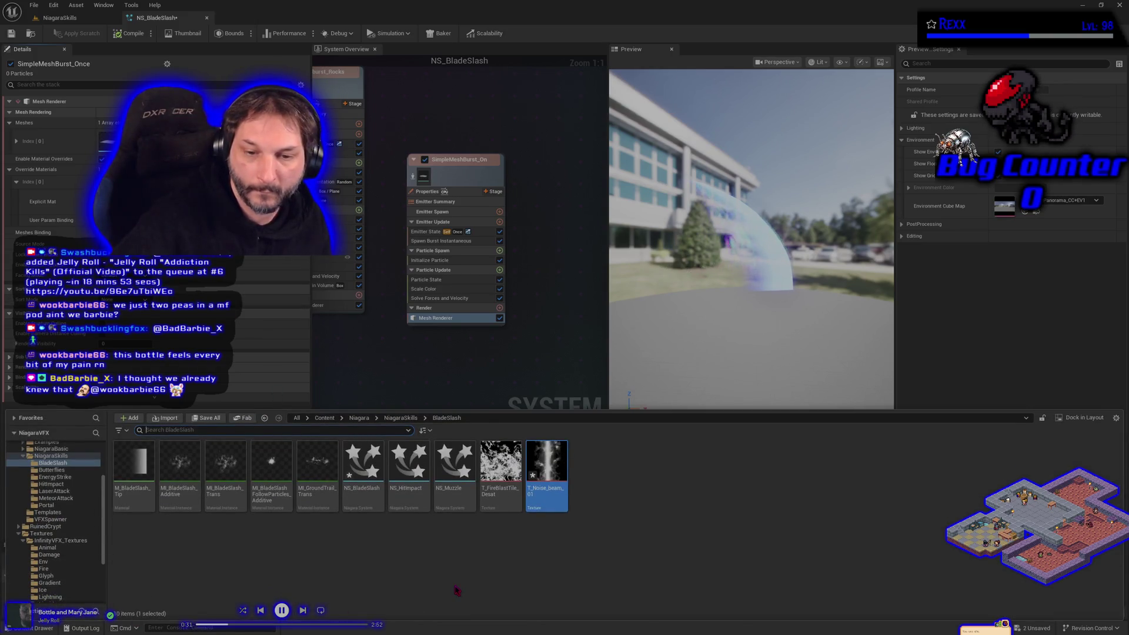
left_click(317, 464)
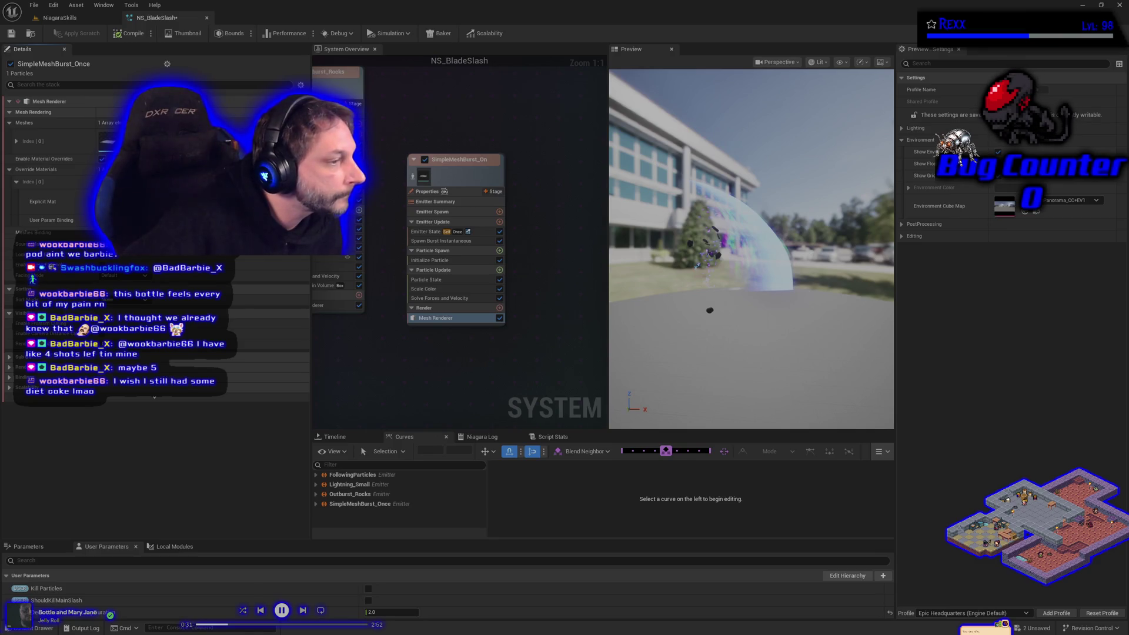
Set the mesh burst's Initialize Particle color to near-black 272727FF and save NS_BladeSlash.
left_click(437, 261)
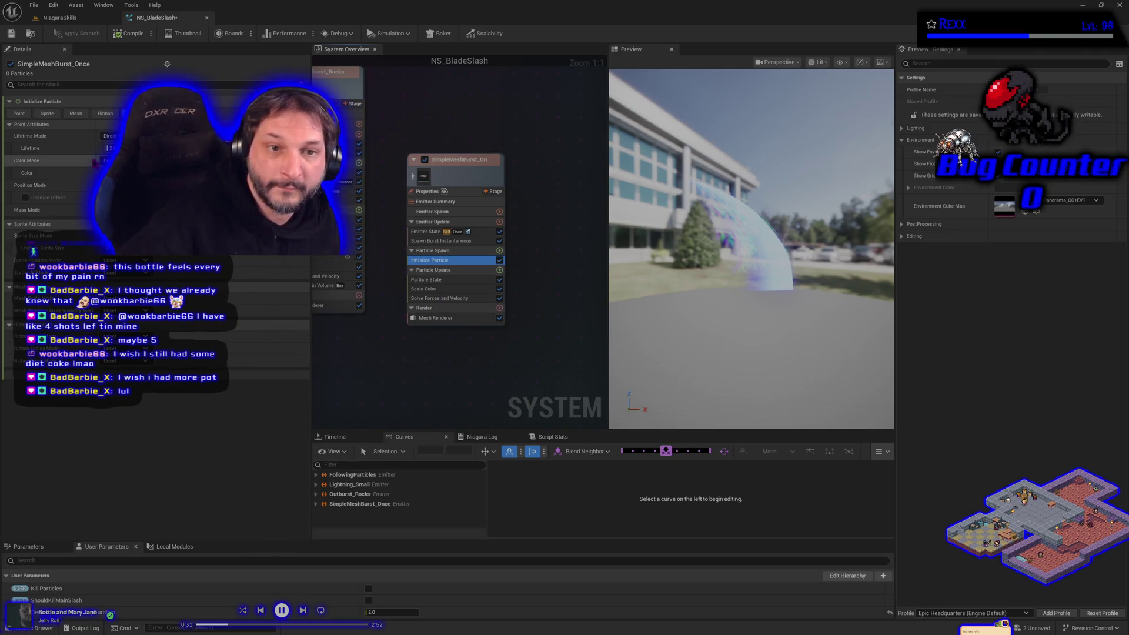
left_click(112, 173)
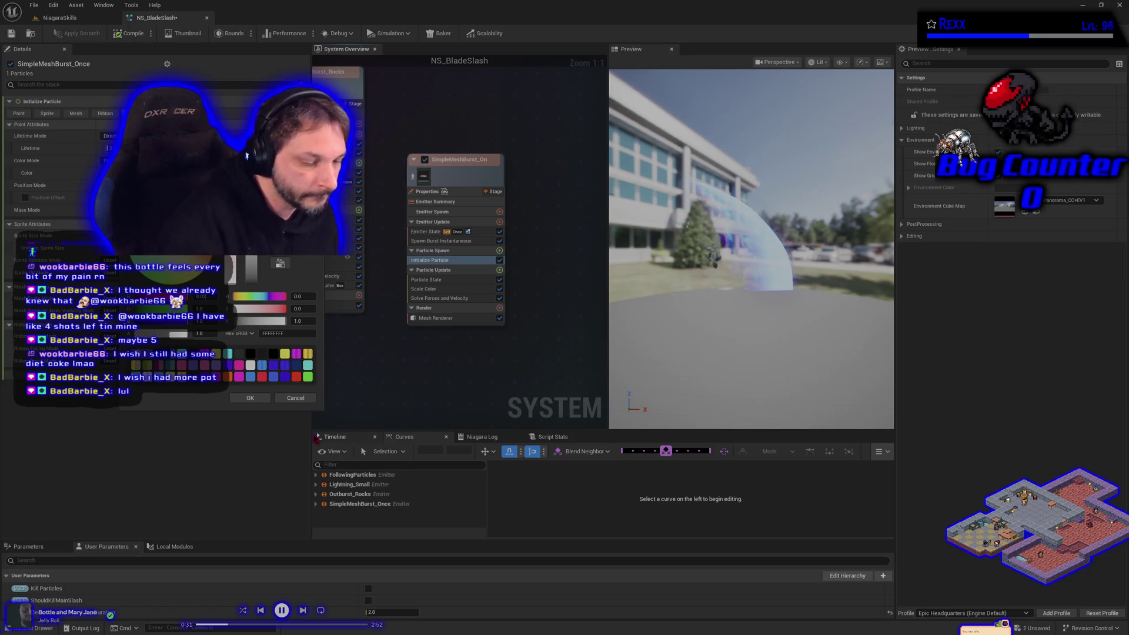
left_click(120, 194)
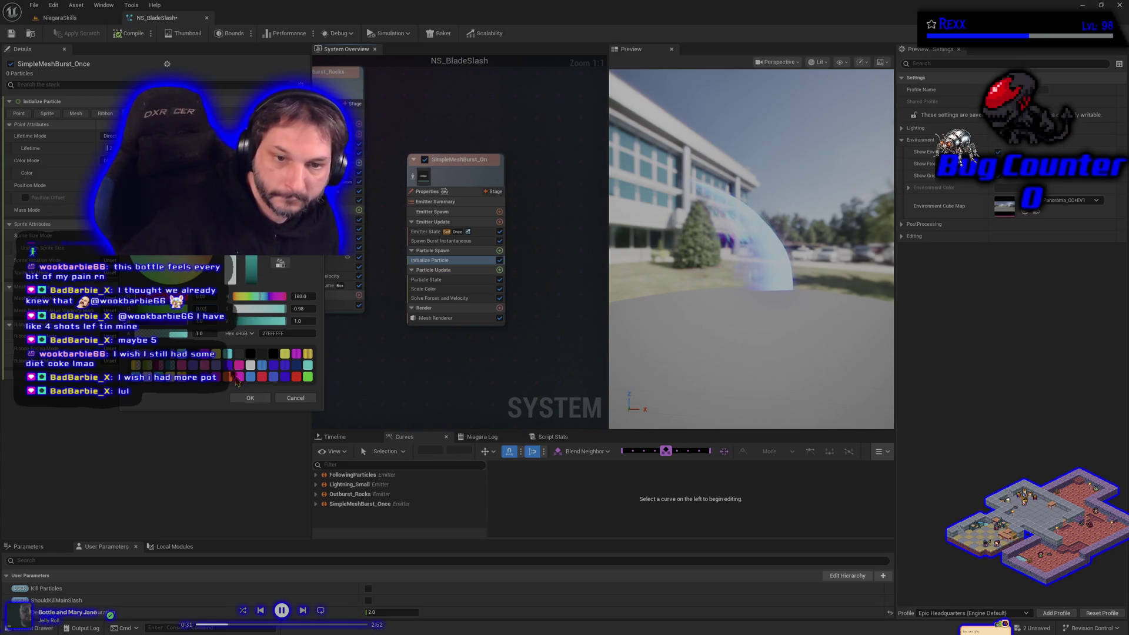
left_click_drag(300, 296, 317, 296)
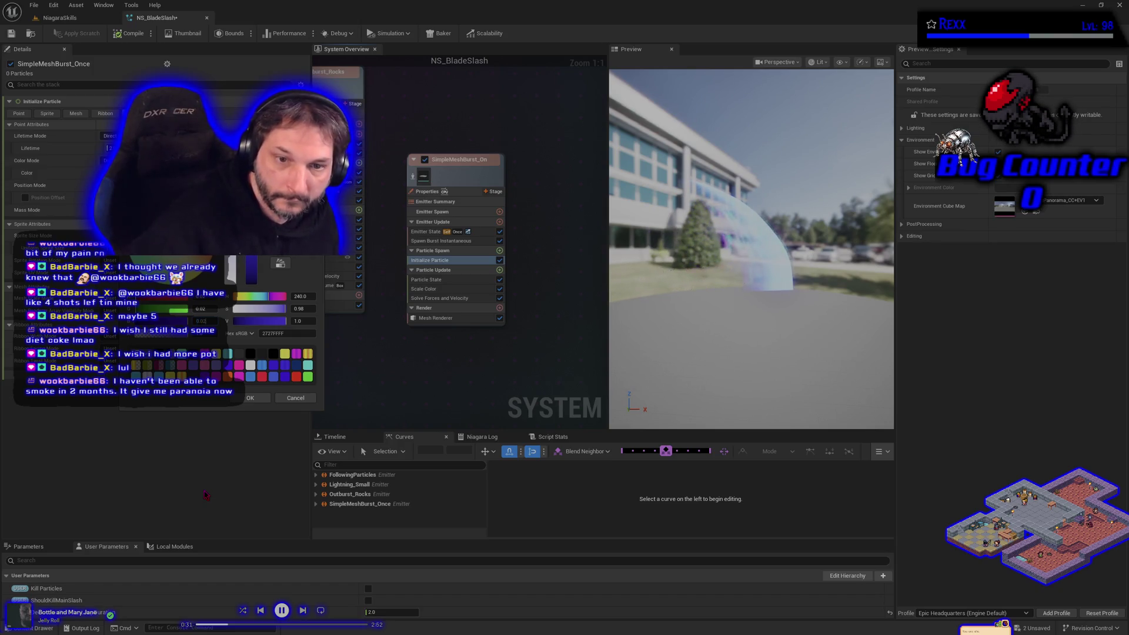
key("Return")
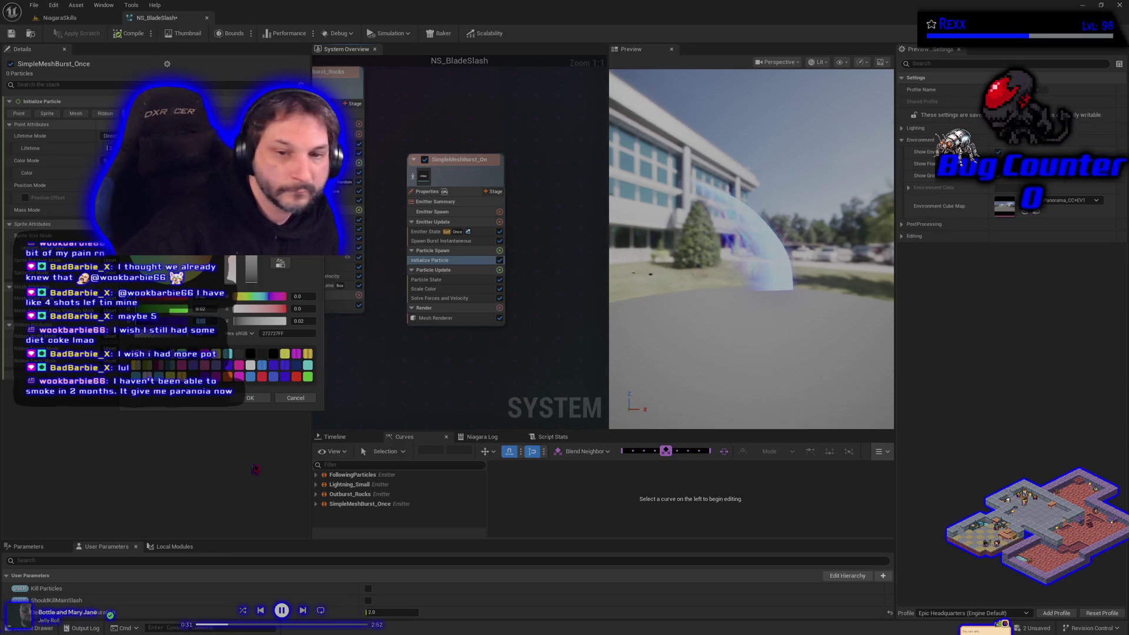
left_click(251, 399)
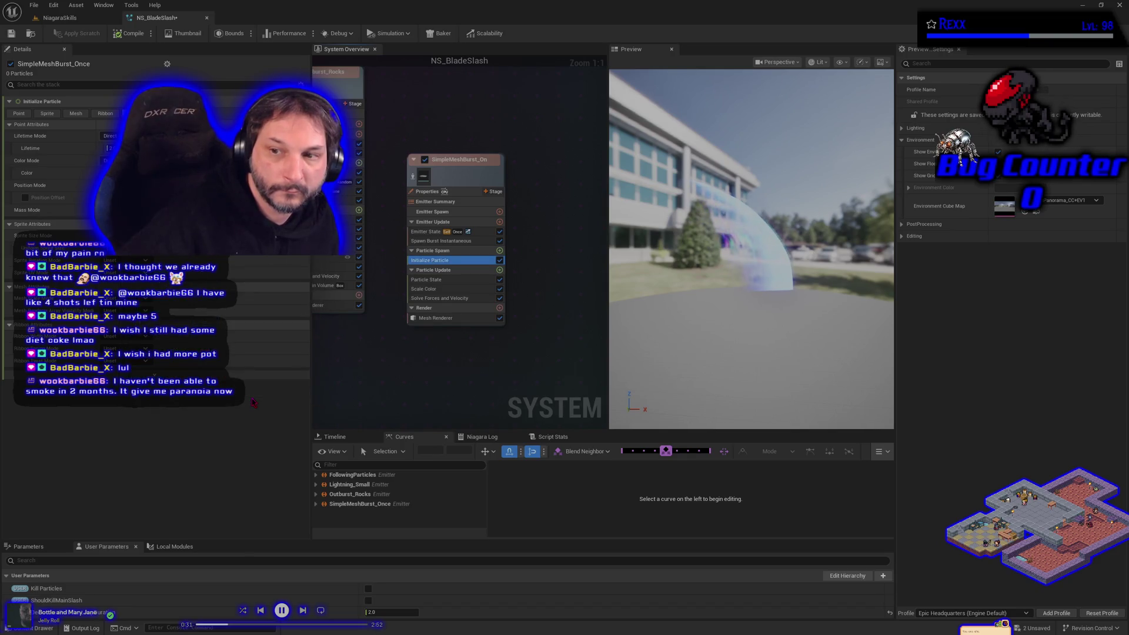
left_click(13, 35)
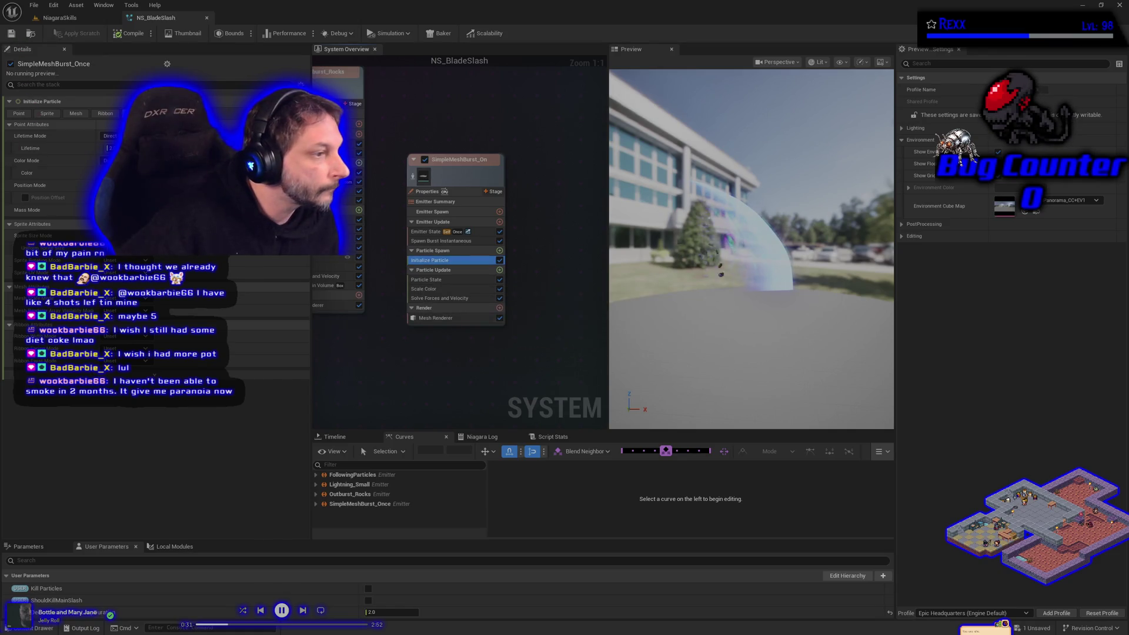